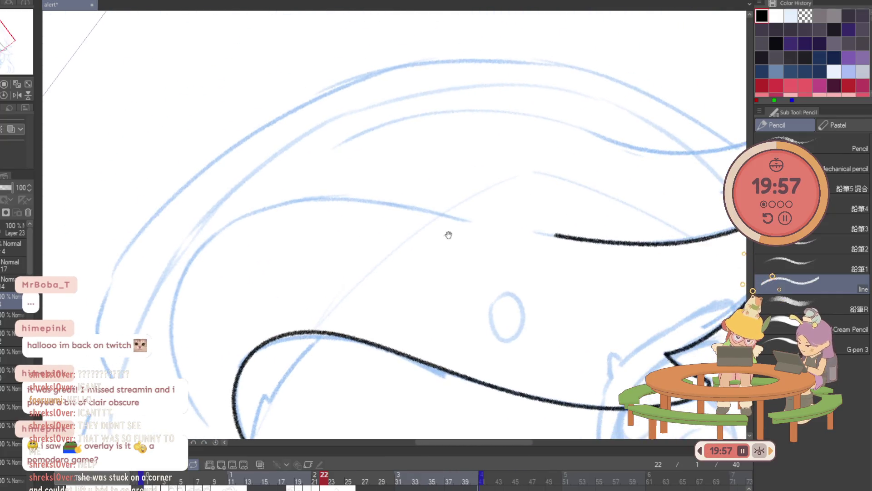
Ink a long black hair strand over the blue sketch, ending in a small curled tip.
{"action": "left_click_drag", "start_coordinate": [232, 358], "coordinate": [254, 169]}
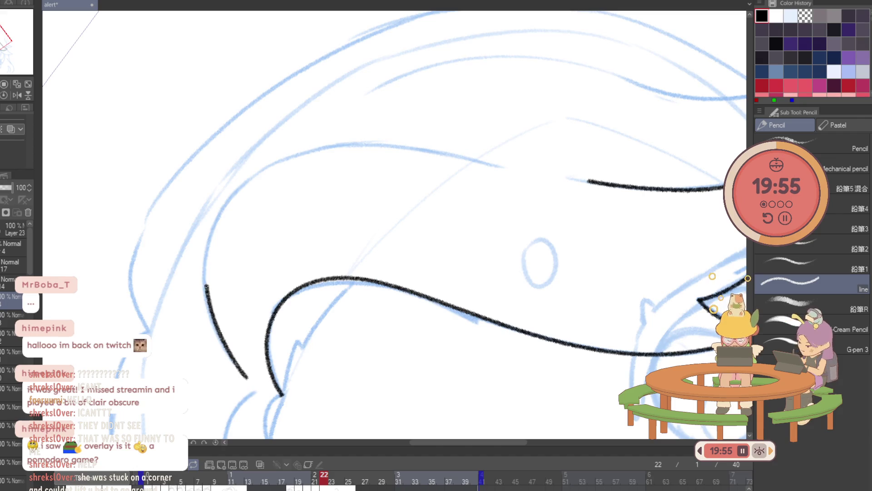
{"action": "key", "text": "ctrl+z"}
{"action": "left_click_drag", "start_coordinate": [245, 379], "coordinate": [209, 292]}
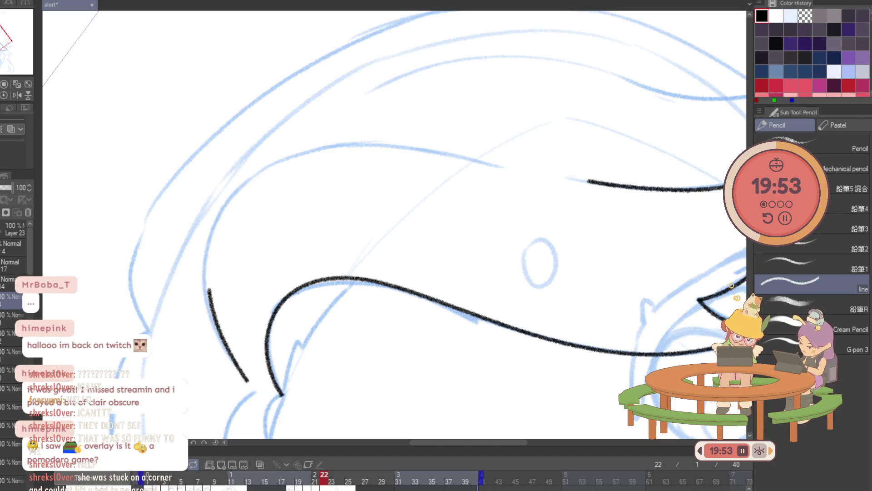
{"action": "key", "text": "ctrl+z"}
{"action": "mouse_move", "coordinate": [247, 381]}
{"action": "left_mouse_down"}
{"action": "mouse_move", "coordinate": [279, 164]}
{"action": "mouse_move", "coordinate": [449, 152]}
{"action": "left_mouse_up"}
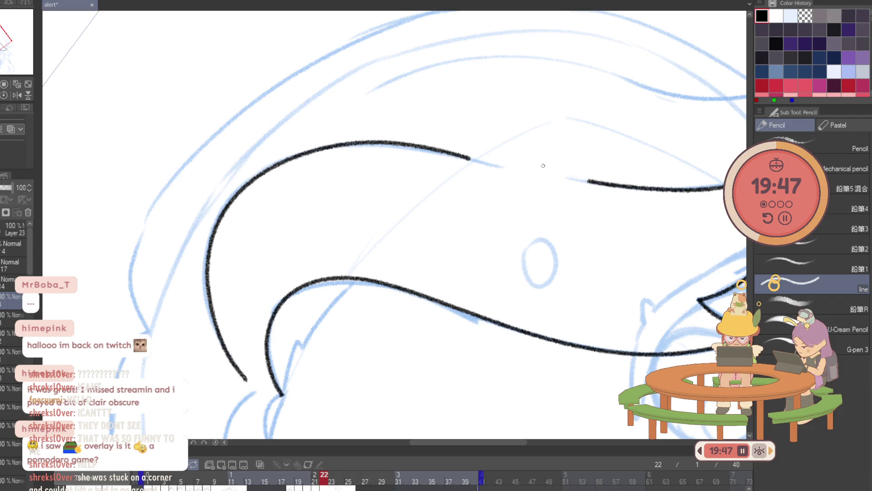
{"action": "scroll", "coordinate": [543, 166], "scroll_direction": "down", "scroll_amount": 3}
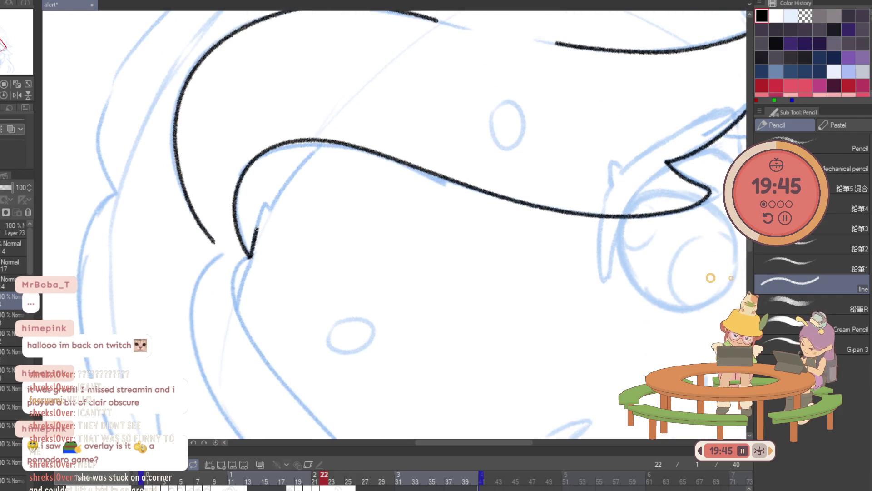
{"action": "mouse_move", "coordinate": [267, 204]}
{"action": "left_mouse_down"}
{"action": "mouse_move", "coordinate": [314, 152]}
{"action": "mouse_move", "coordinate": [347, 138]}
{"action": "left_mouse_up"}
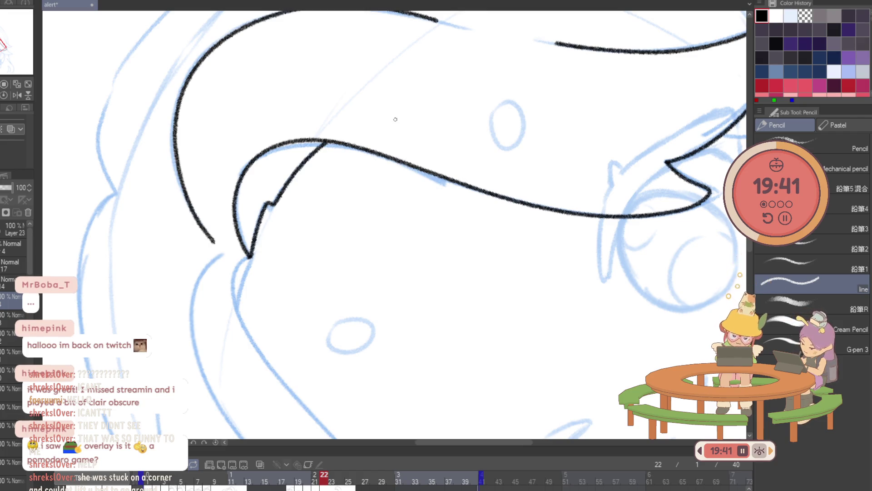
Rotate and mirror the canvas view, then ink the head outline down toward the chin.
{"action": "key", "text": "asciicircum"}
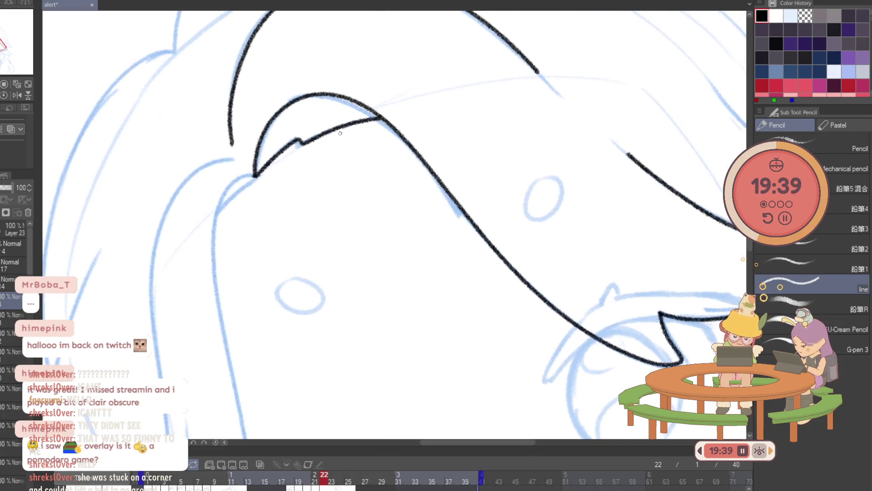
{"action": "key", "text": "h"}
{"action": "key", "text": "asciicircum"}
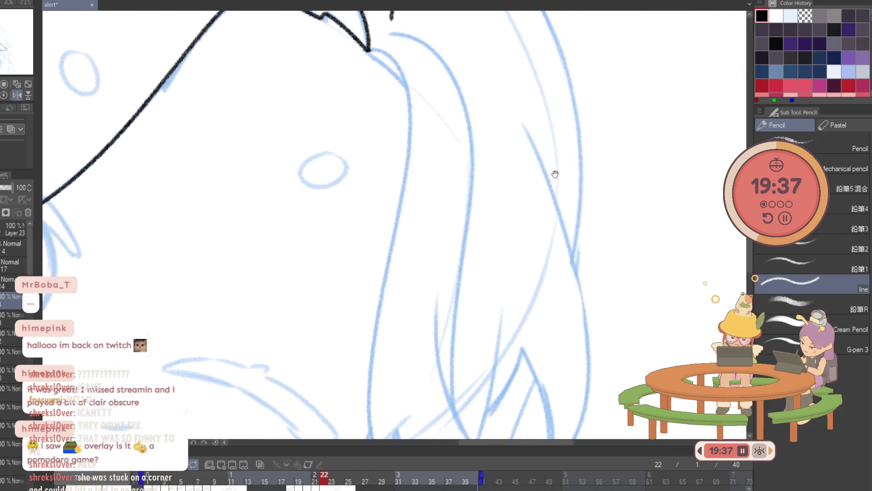
{"action": "key", "text": "asciicircum"}
{"action": "mouse_move", "coordinate": [554, 129]}
{"action": "left_mouse_down"}
{"action": "mouse_move", "coordinate": [635, 195]}
{"action": "mouse_move", "coordinate": [569, 206]}
{"action": "mouse_move", "coordinate": [569, 189]}
{"action": "left_mouse_up"}
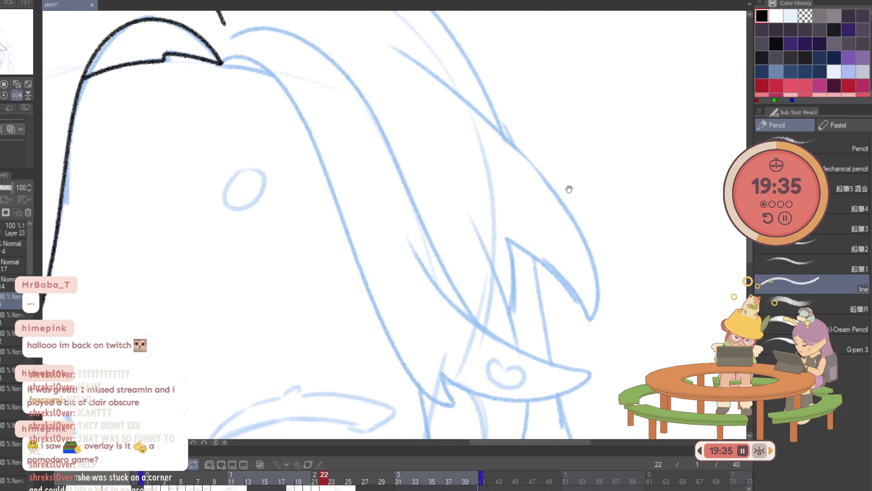
{"action": "left_click_drag", "start_coordinate": [221, 63], "coordinate": [267, 65]}
{"action": "key", "text": "ctrl+z"}
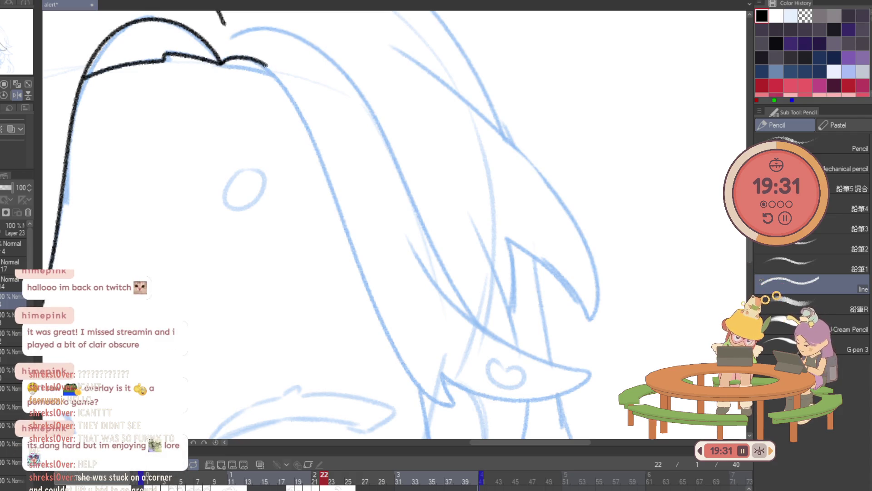
{"action": "mouse_move", "coordinate": [296, 102]}
{"action": "left_mouse_down"}
{"action": "mouse_move", "coordinate": [434, 400]}
{"action": "mouse_move", "coordinate": [443, 376]}
{"action": "left_mouse_up"}
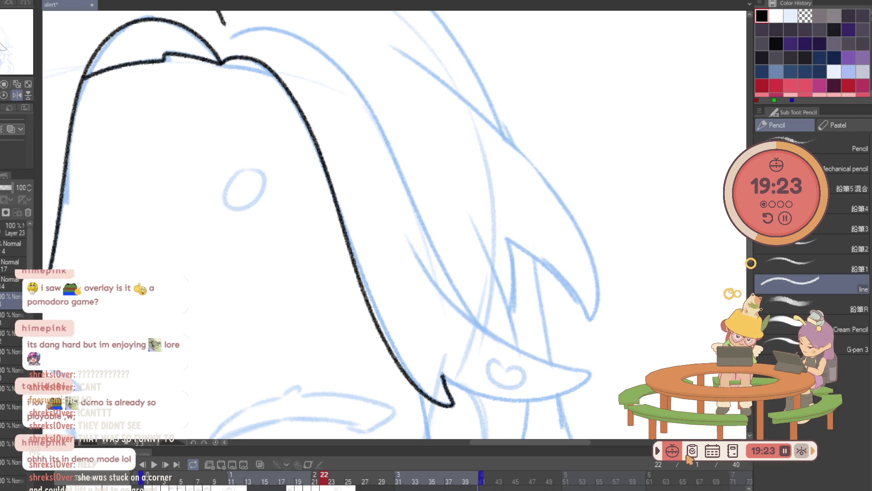
{"action": "left_click", "coordinate": [694, 449]}
Move the To-Do List beside the canvas and create a new list titled 'eve'.
{"action": "mouse_move", "coordinate": [269, 127]}
{"action": "left_mouse_down"}
{"action": "mouse_move", "coordinate": [780, 176]}
{"action": "mouse_move", "coordinate": [663, 167]}
{"action": "left_mouse_up"}
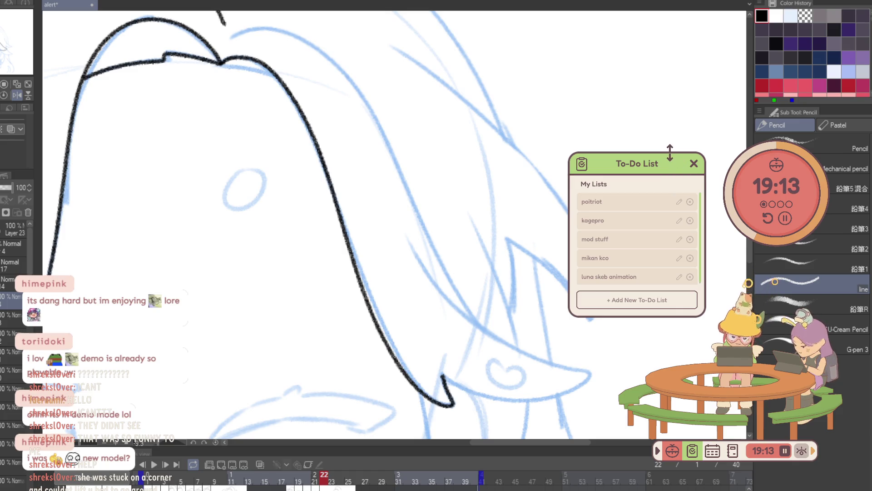
{"action": "left_click", "coordinate": [609, 308]}
{"action": "scroll", "coordinate": [633, 278], "scroll_direction": "down", "scroll_amount": 1}
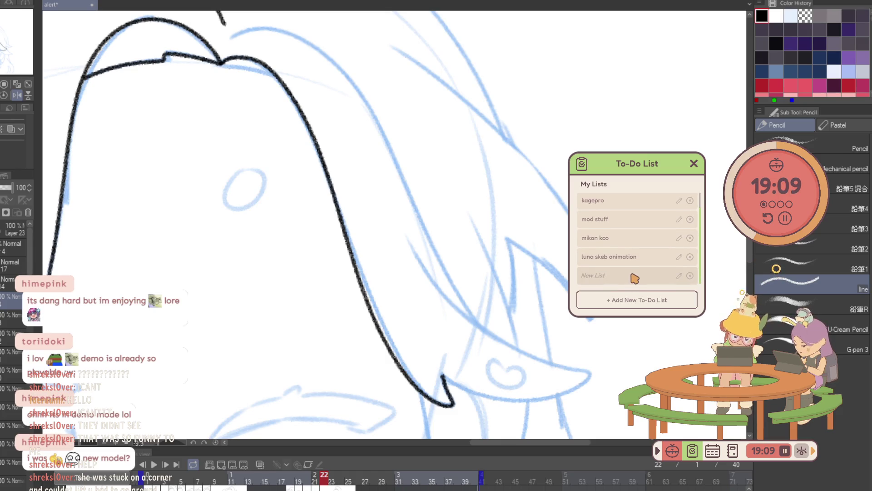
{"action": "left_click", "coordinate": [634, 276]}
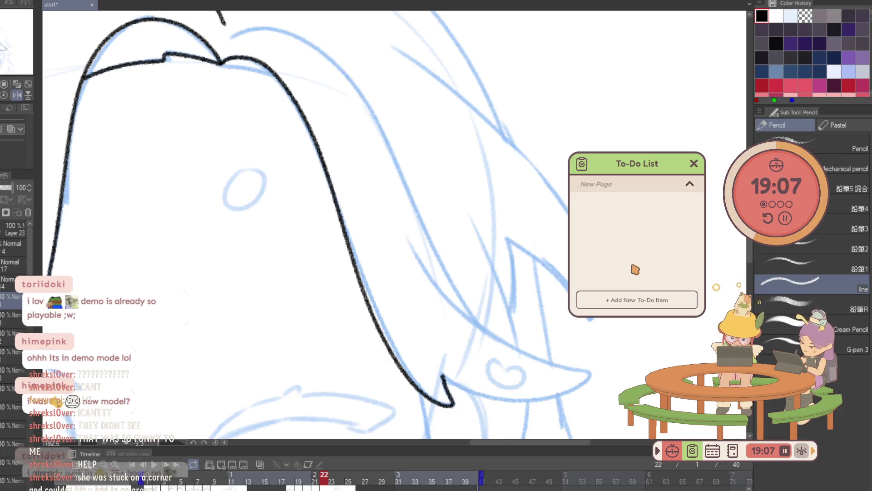
{"action": "left_click", "coordinate": [614, 187]}
{"action": "type", "text": "eve"}
Add the tasks 'lines', 'base' and 'render' to the eve list, then return to all lists.
{"action": "left_click", "coordinate": [610, 295]}
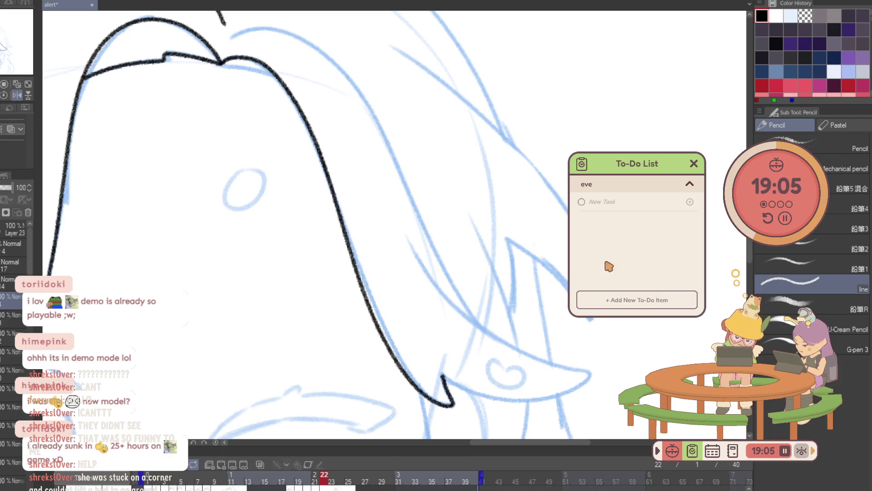
{"action": "type", "text": "lines"}
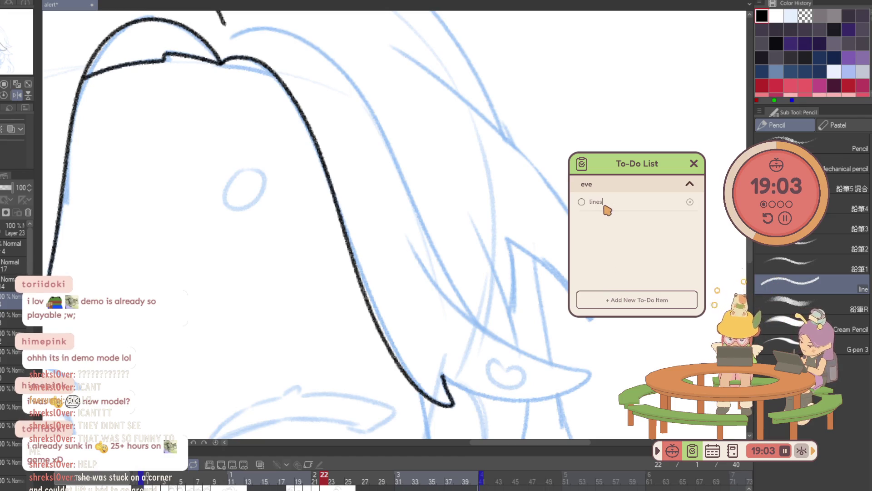
{"action": "left_click", "coordinate": [594, 298]}
{"action": "left_click", "coordinate": [613, 222]}
{"action": "type", "text": "case"}
{"action": "double_click", "coordinate": [614, 223]}
{"action": "type", "text": "base"}
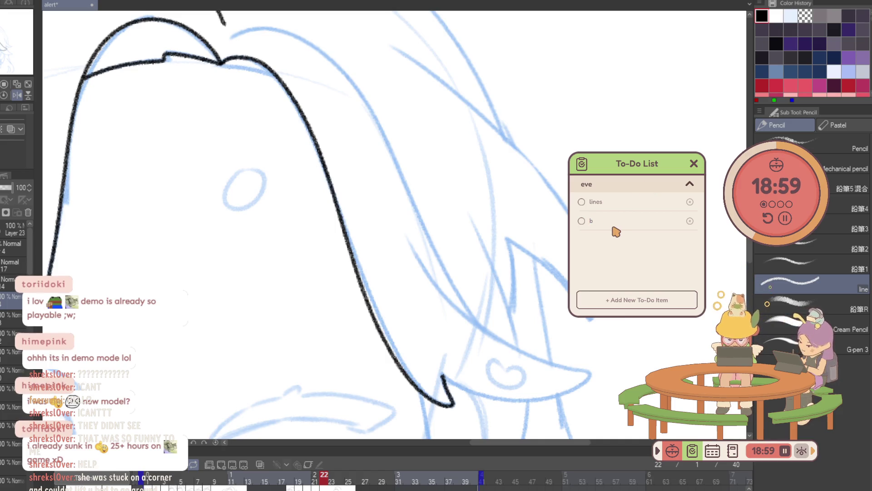
{"action": "left_click", "coordinate": [616, 297]}
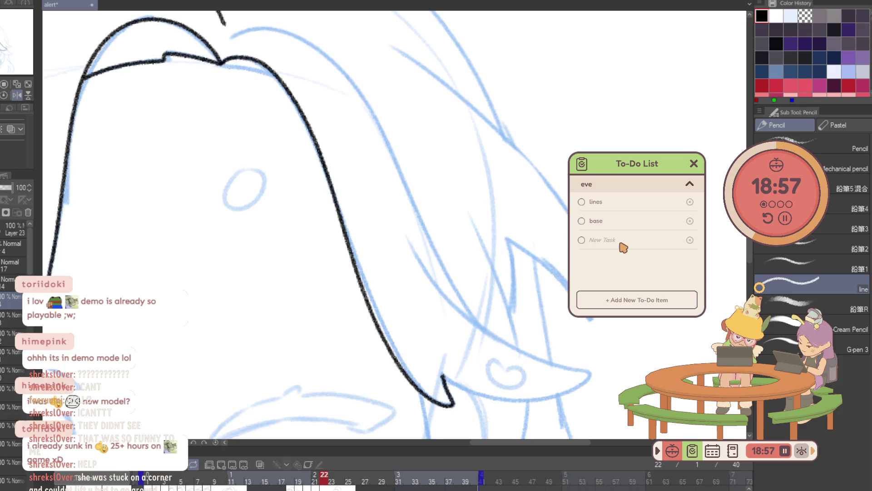
{"action": "type", "text": "render"}
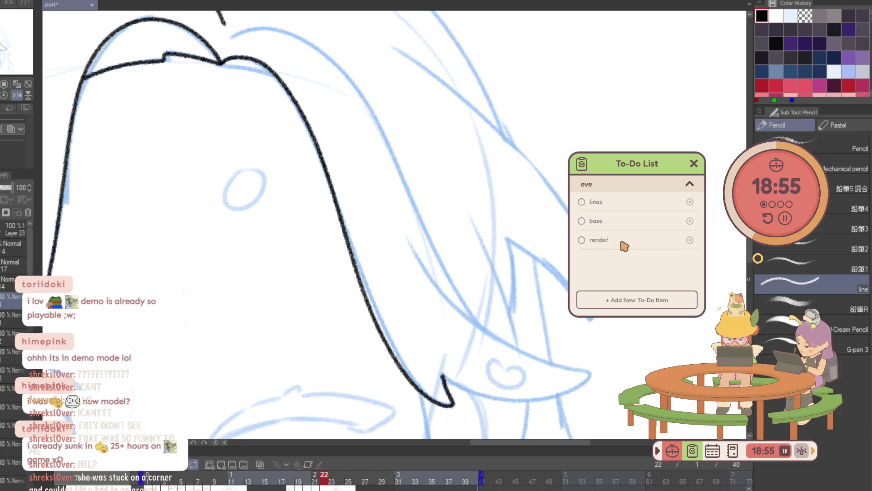
{"action": "left_click", "coordinate": [690, 185]}
{"action": "scroll", "coordinate": [672, 244], "scroll_direction": "up", "scroll_amount": 2}
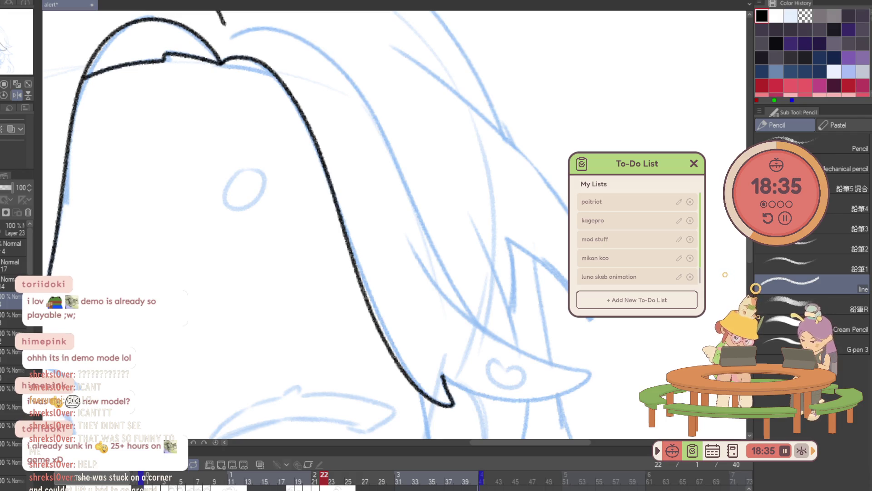
{"action": "left_click", "coordinate": [473, 142]}
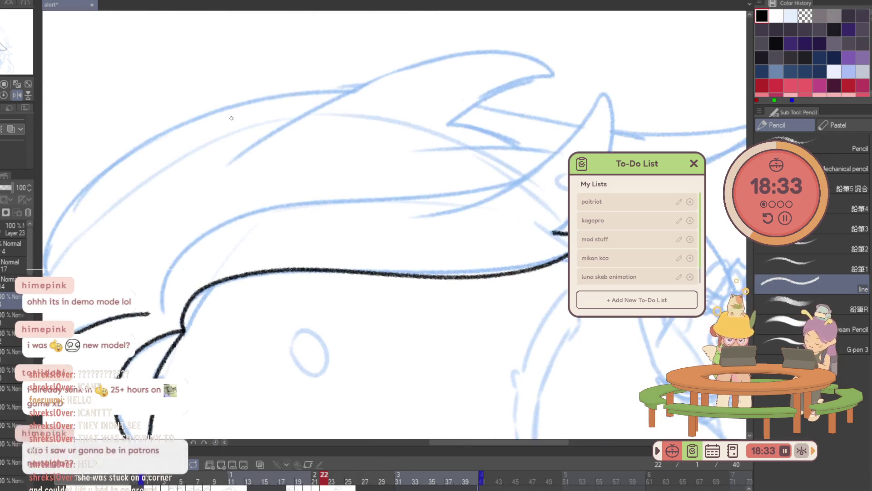
Zoom in and ink the strand edge and the hooked strand curving upward.
{"action": "left_click", "coordinate": [204, 306]}
{"action": "key", "text": "p"}
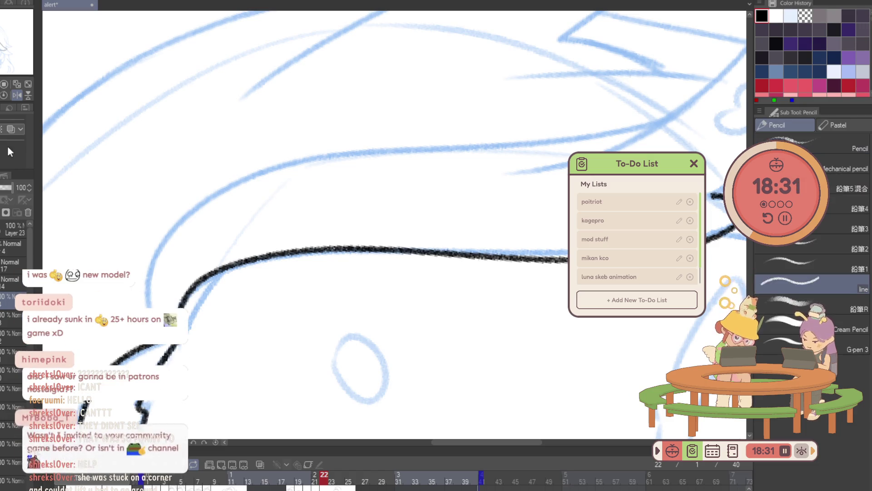
{"action": "left_click_drag", "start_coordinate": [189, 334], "coordinate": [291, 246]}
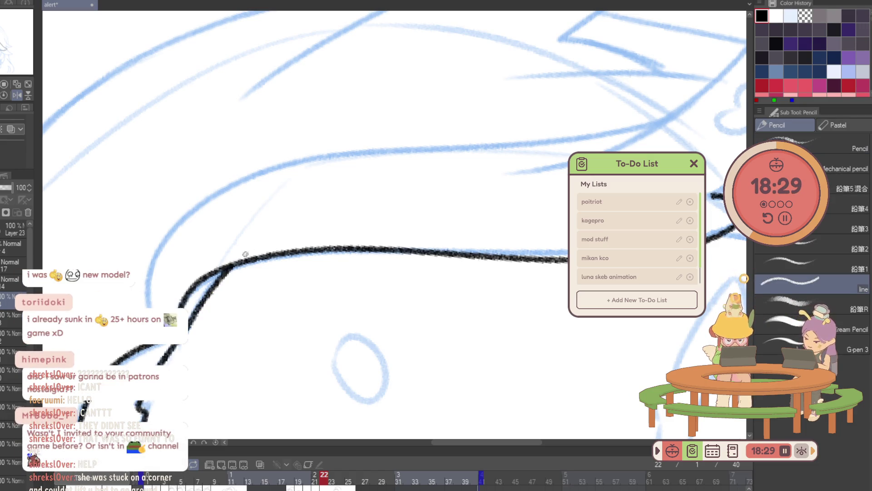
{"action": "left_click_drag", "start_coordinate": [361, 237], "coordinate": [475, 45]}
{"action": "left_click_drag", "start_coordinate": [275, 107], "coordinate": [247, 314]}
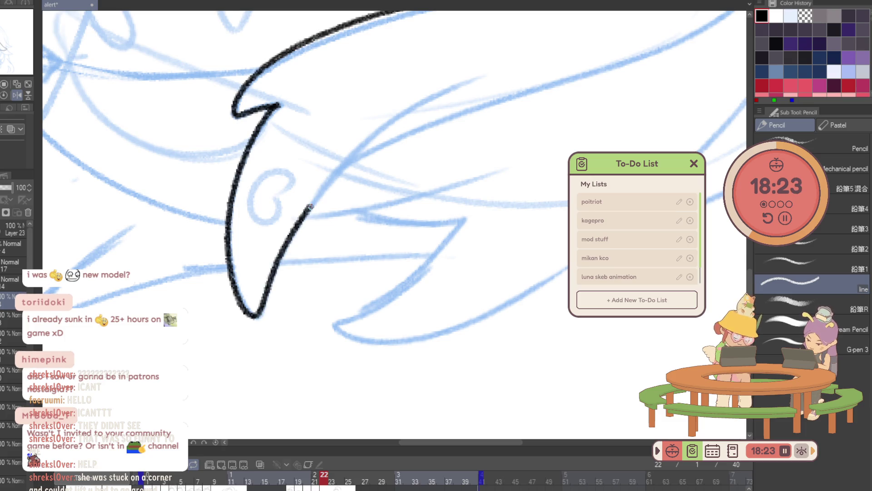
{"action": "left_click_drag", "start_coordinate": [264, 300], "coordinate": [477, 76]}
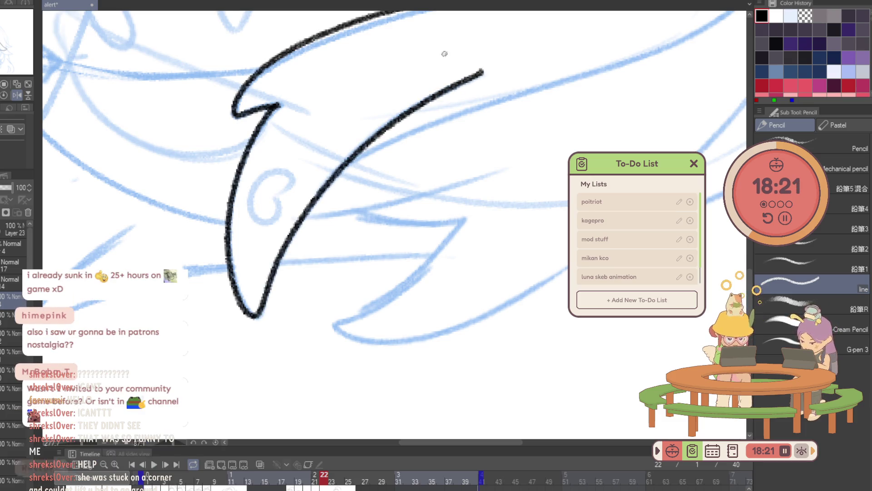
{"action": "key", "text": "e"}
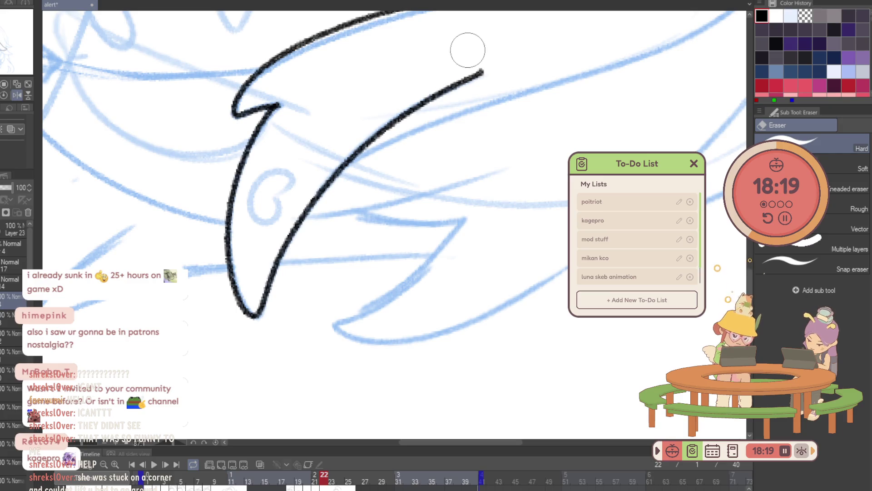
{"action": "key", "text": "p"}
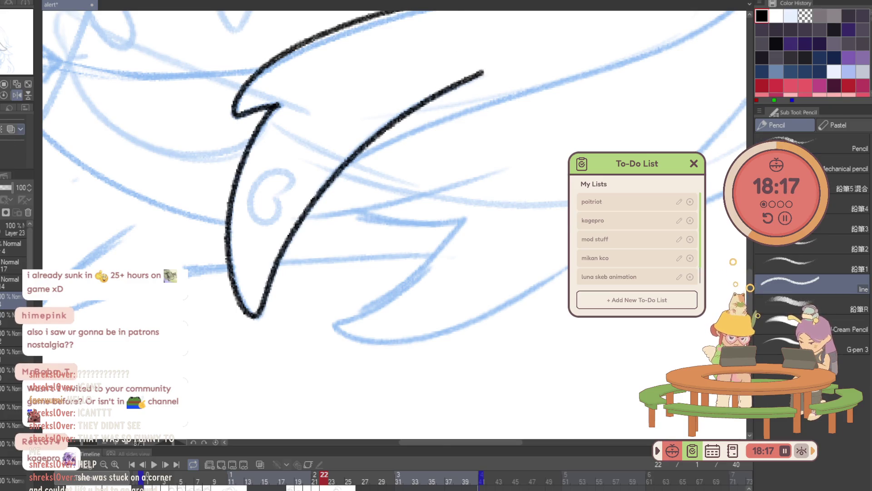
Un-mirror and rotate the view, then ink a long curving strand tapering across the hair.
{"action": "key", "text": "h"}
{"action": "left_click_drag", "start_coordinate": [444, 360], "coordinate": [353, 350]}
{"action": "mouse_move", "coordinate": [483, 300]}
{"action": "left_mouse_down"}
{"action": "mouse_move", "coordinate": [467, 306]}
{"action": "mouse_move", "coordinate": [477, 293]}
{"action": "mouse_move", "coordinate": [419, 287]}
{"action": "left_mouse_up"}
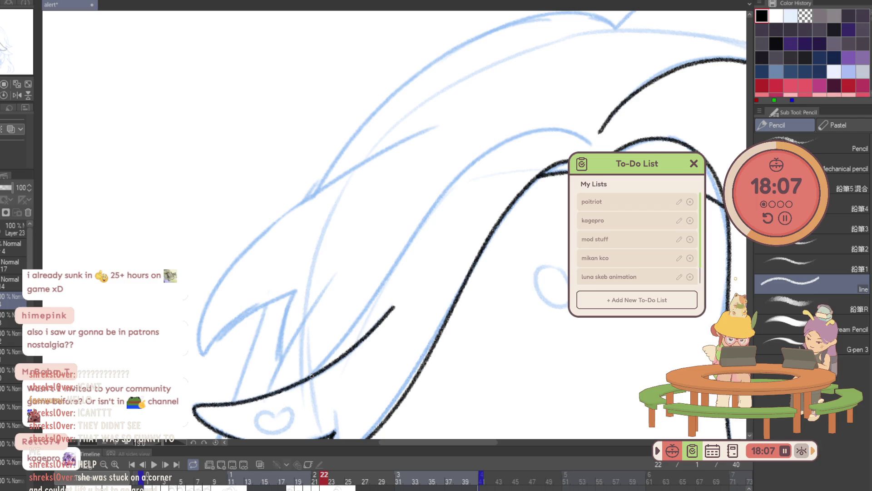
{"action": "left_click_drag", "start_coordinate": [315, 371], "coordinate": [529, 131]}
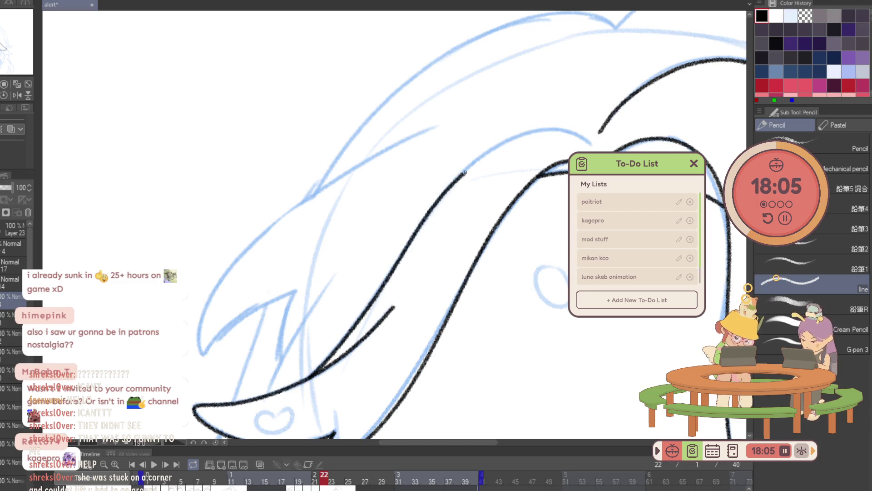
{"action": "key", "text": "ctrl+z"}
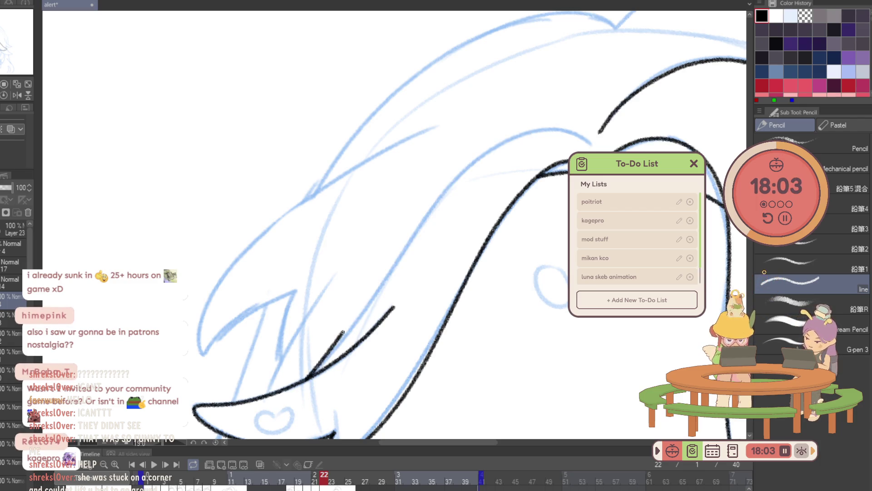
{"action": "mouse_move", "coordinate": [303, 379]}
{"action": "left_mouse_down"}
{"action": "mouse_move", "coordinate": [498, 143]}
{"action": "mouse_move", "coordinate": [592, 141]}
{"action": "left_mouse_up"}
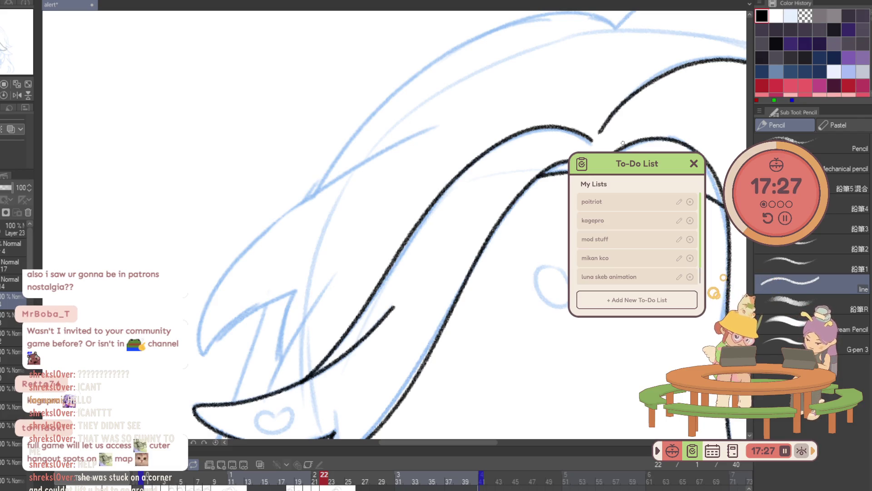
{"action": "scroll", "coordinate": [278, 294], "scroll_direction": "down", "scroll_amount": 5}
Ink the curve below the chin and the hair strands rising from the jaw on frame 22.
{"action": "scroll", "coordinate": [278, 294], "scroll_direction": "down", "scroll_amount": 3}
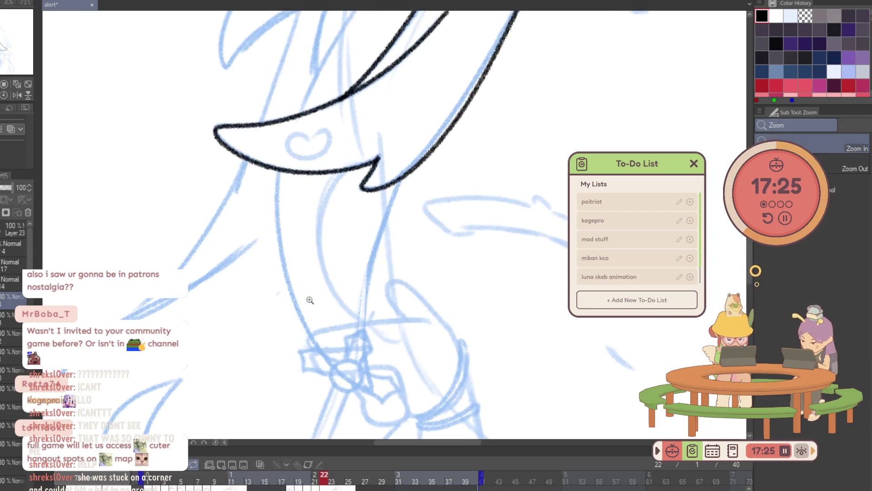
{"action": "mouse_move", "coordinate": [278, 175]}
{"action": "left_mouse_down"}
{"action": "mouse_move", "coordinate": [344, 379]}
{"action": "mouse_move", "coordinate": [369, 390]}
{"action": "mouse_move", "coordinate": [397, 179]}
{"action": "mouse_move", "coordinate": [332, 302]}
{"action": "left_mouse_up"}
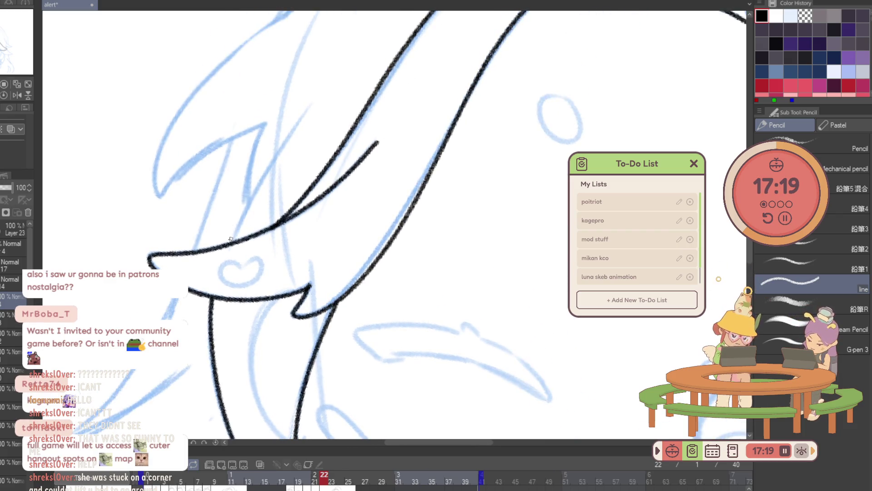
{"action": "left_click_drag", "start_coordinate": [225, 247], "coordinate": [312, 106]}
{"action": "mouse_move", "coordinate": [247, 178]}
{"action": "left_mouse_down"}
{"action": "mouse_move", "coordinate": [257, 243]}
{"action": "mouse_move", "coordinate": [266, 209]}
{"action": "mouse_move", "coordinate": [192, 314]}
{"action": "left_mouse_up"}
{"action": "key", "text": "minus"}
{"action": "mouse_move", "coordinate": [366, 23]}
{"action": "left_mouse_down"}
{"action": "mouse_move", "coordinate": [354, 90]}
{"action": "mouse_move", "coordinate": [196, 250]}
{"action": "left_mouse_up"}
{"action": "key", "text": "ctrl+z"}
{"action": "mouse_move", "coordinate": [372, 69]}
{"action": "left_mouse_down"}
{"action": "mouse_move", "coordinate": [325, 99]}
{"action": "mouse_move", "coordinate": [199, 243]}
{"action": "mouse_move", "coordinate": [164, 343]}
{"action": "mouse_move", "coordinate": [169, 377]}
{"action": "mouse_move", "coordinate": [242, 295]}
{"action": "left_mouse_up"}
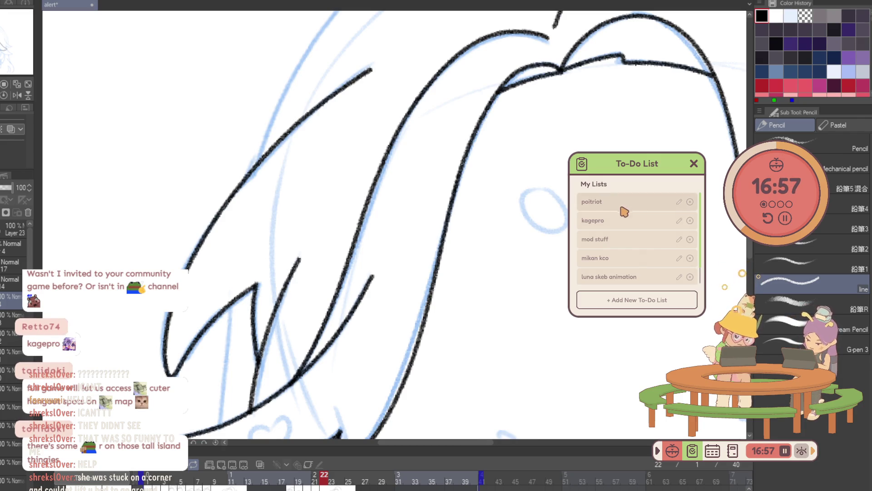
{"action": "left_click", "coordinate": [654, 228]}
Scroll through the kagepro items, go back to My Lists, and nudge the panel upward.
{"action": "scroll", "coordinate": [643, 234], "scroll_direction": "down", "scroll_amount": 3}
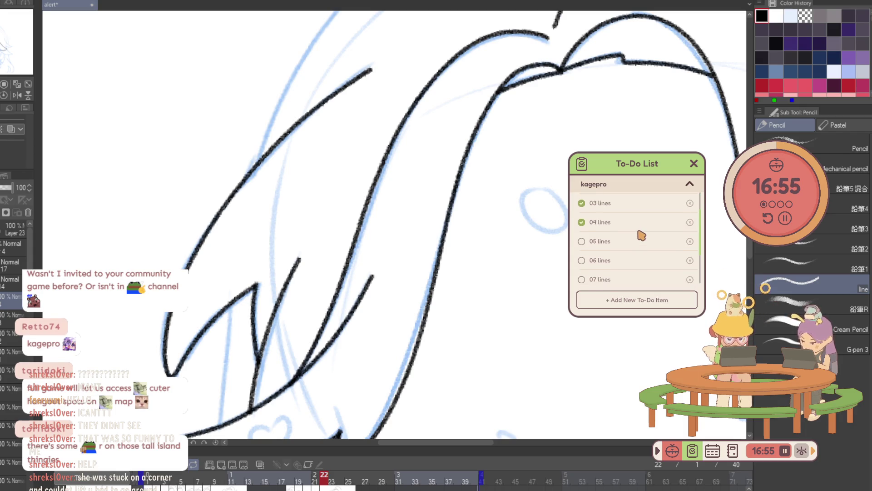
{"action": "scroll", "coordinate": [641, 236], "scroll_direction": "down", "scroll_amount": 2}
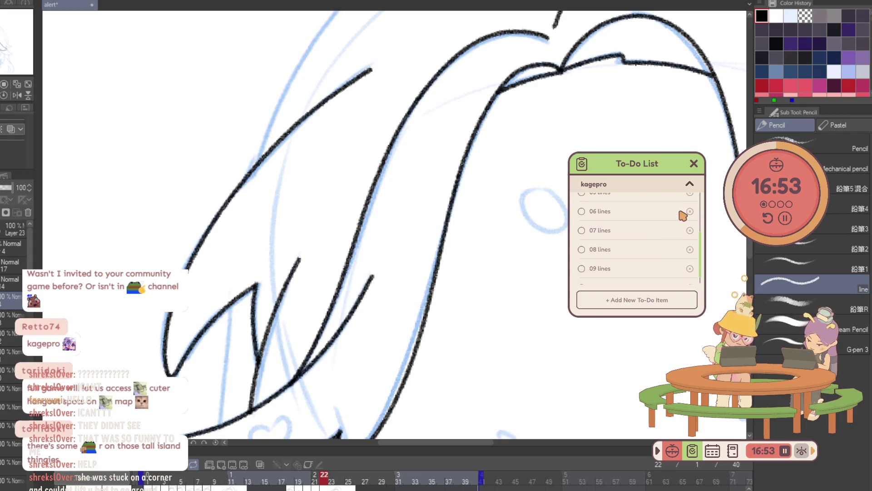
{"action": "left_click", "coordinate": [688, 184]}
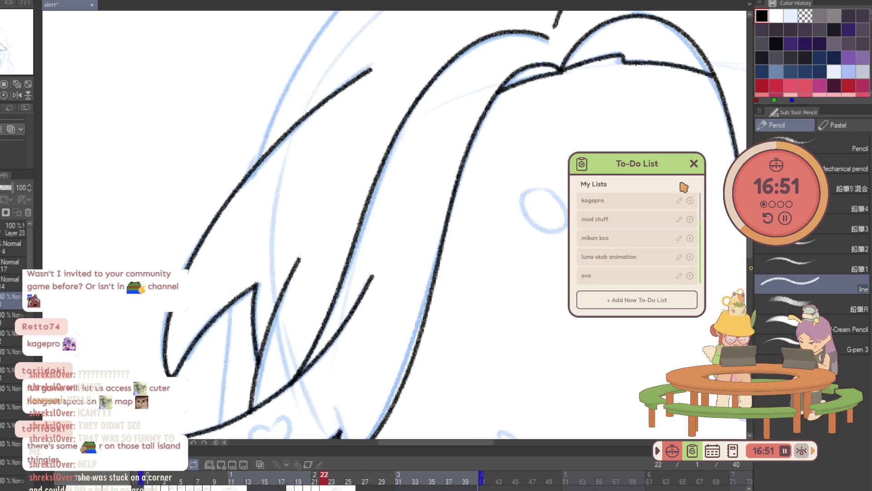
{"action": "left_click_drag", "start_coordinate": [657, 169], "coordinate": [669, 128]}
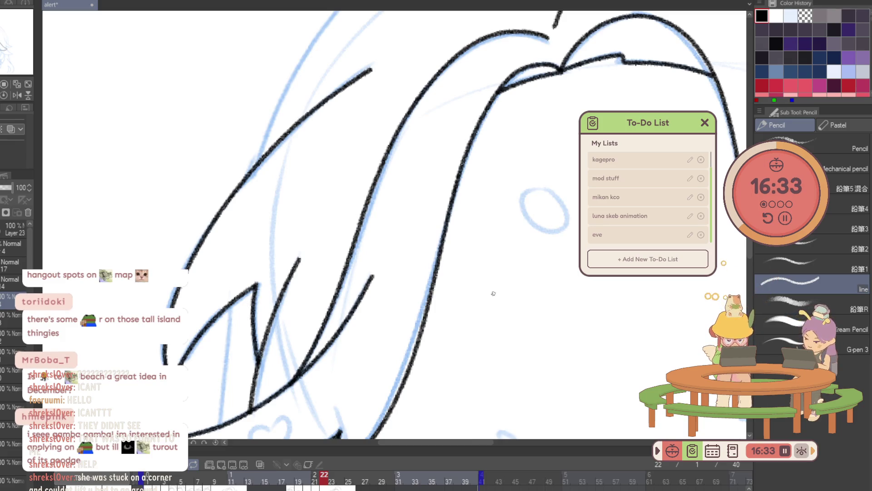
{"action": "scroll", "coordinate": [489, 296], "scroll_direction": "down", "scroll_amount": 5}
Ink a long curved hair lock, close it with a second line, and add a line from the next tip.
{"action": "scroll", "coordinate": [591, 324], "scroll_direction": "up", "scroll_amount": 5}
{"action": "mouse_move", "coordinate": [368, 351]}
{"action": "left_mouse_down"}
{"action": "mouse_move", "coordinate": [321, 204]}
{"action": "mouse_move", "coordinate": [510, 132]}
{"action": "mouse_move", "coordinate": [229, 286]}
{"action": "left_mouse_up"}
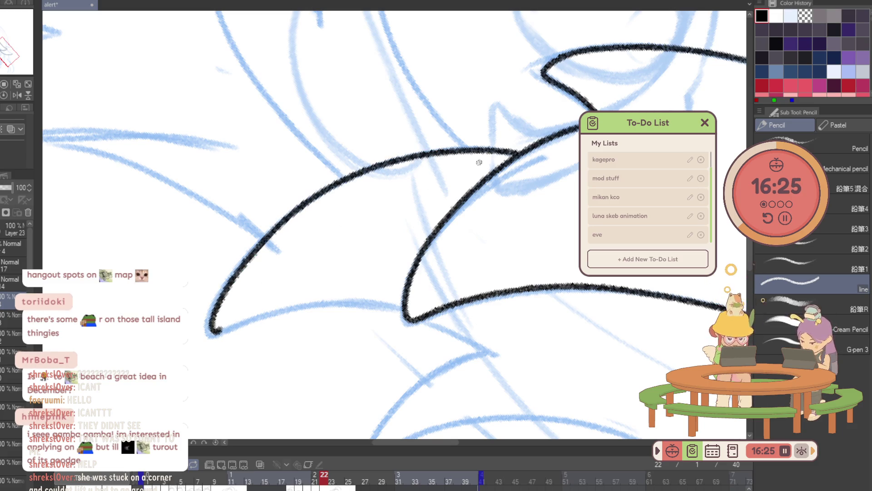
{"action": "key", "text": "ctrl+z"}
{"action": "left_click_drag", "start_coordinate": [518, 152], "coordinate": [209, 317]}
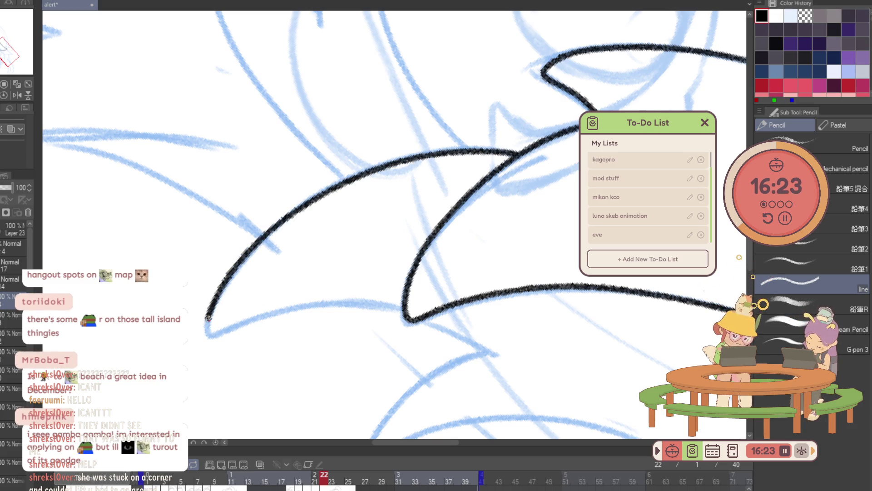
{"action": "left_click_drag", "start_coordinate": [353, 271], "coordinate": [414, 256]}
{"action": "left_click_drag", "start_coordinate": [273, 399], "coordinate": [482, 298]}
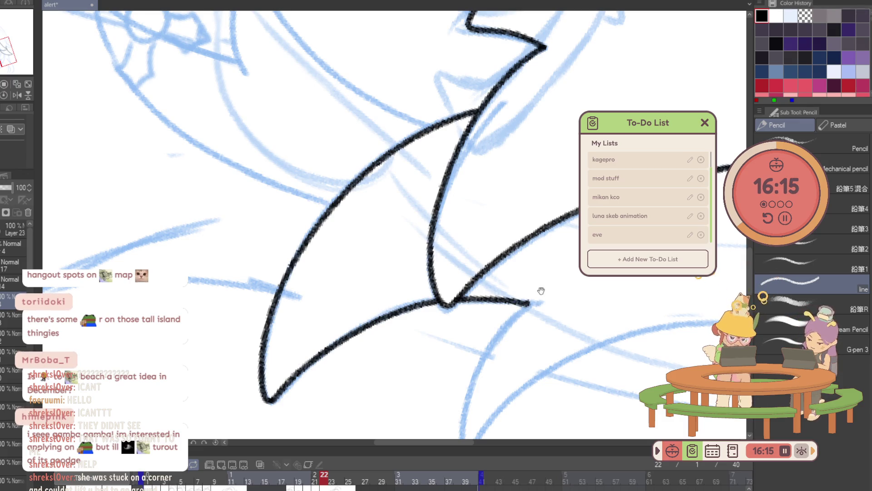
{"action": "left_click_drag", "start_coordinate": [542, 291], "coordinate": [440, 94]}
{"action": "mouse_move", "coordinate": [438, 145]}
{"action": "left_mouse_down"}
{"action": "mouse_move", "coordinate": [371, 275]}
{"action": "mouse_move", "coordinate": [586, 172]}
{"action": "left_mouse_up"}
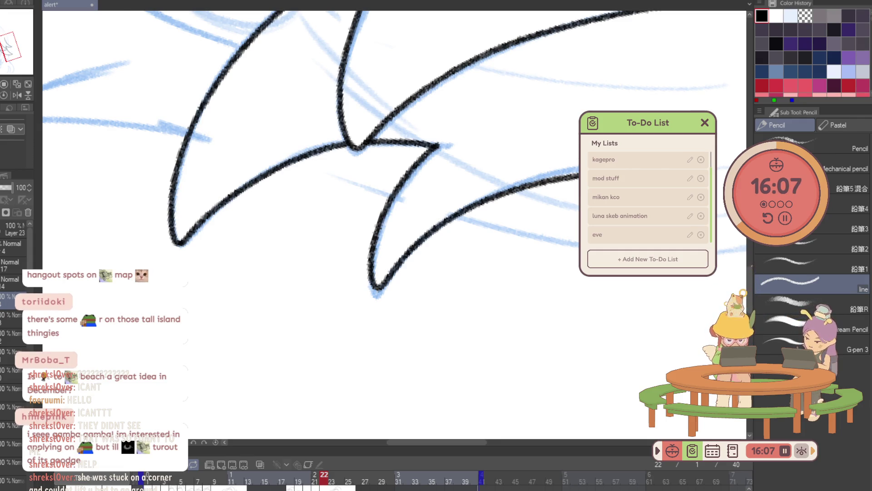
Erase stray marks, ink a curved strand and the lock below the ribbon, then advance to frame 23.
{"action": "key", "text": "e"}
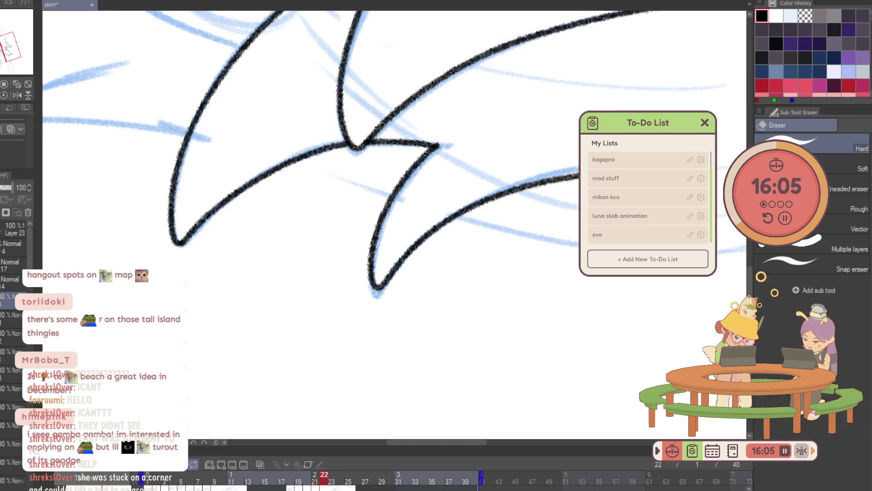
{"action": "scroll", "coordinate": [391, 181], "scroll_direction": "up", "scroll_amount": 5}
{"action": "key", "text": "b"}
{"action": "scroll", "coordinate": [391, 182], "scroll_direction": "left", "scroll_amount": 3}
{"action": "scroll", "coordinate": [295, 360], "scroll_direction": "up", "scroll_amount": 5}
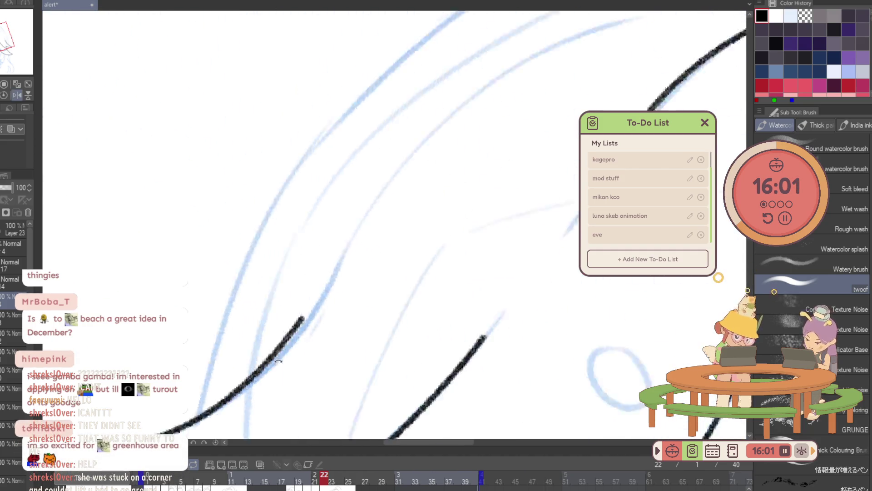
{"action": "key", "text": "p"}
{"action": "scroll", "coordinate": [402, 204], "scroll_direction": "left", "scroll_amount": 3}
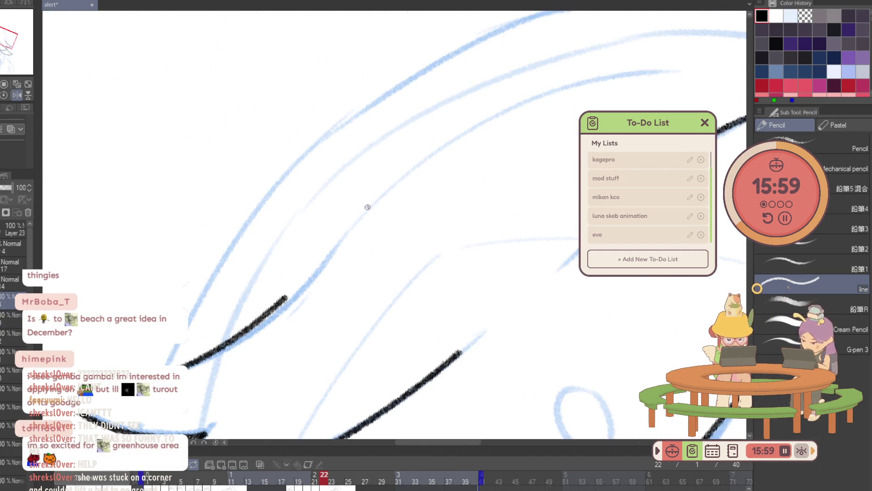
{"action": "left_click_drag", "start_coordinate": [360, 216], "coordinate": [563, 94]}
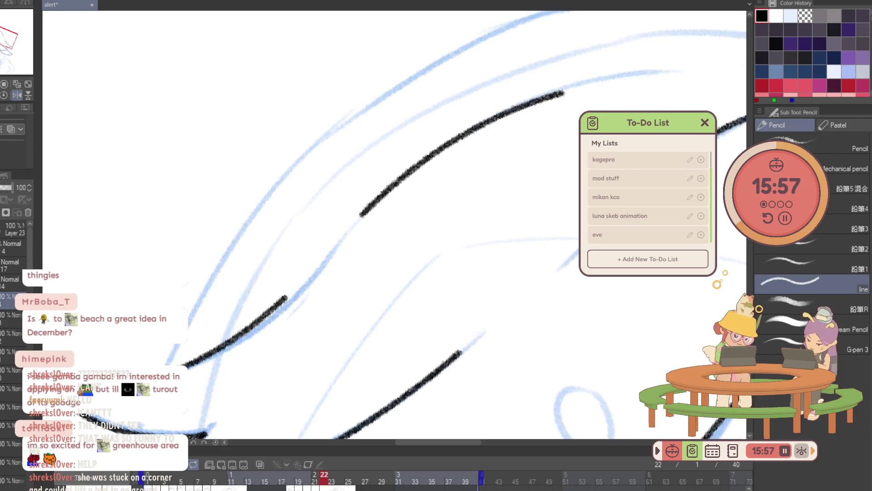
{"action": "key", "text": "slash"}
{"action": "left_click_drag", "start_coordinate": [541, 271], "coordinate": [517, 354]}
{"action": "scroll", "coordinate": [518, 355], "scroll_direction": "up", "scroll_amount": 8}
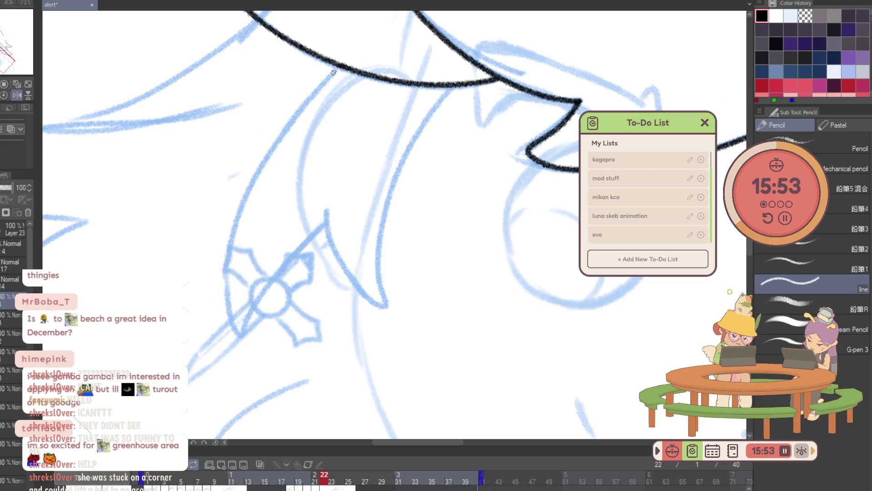
{"action": "mouse_move", "coordinate": [333, 69]}
{"action": "left_mouse_down"}
{"action": "mouse_move", "coordinate": [230, 323]}
{"action": "mouse_move", "coordinate": [327, 229]}
{"action": "mouse_move", "coordinate": [387, 217]}
{"action": "mouse_move", "coordinate": [454, 89]}
{"action": "left_mouse_up"}
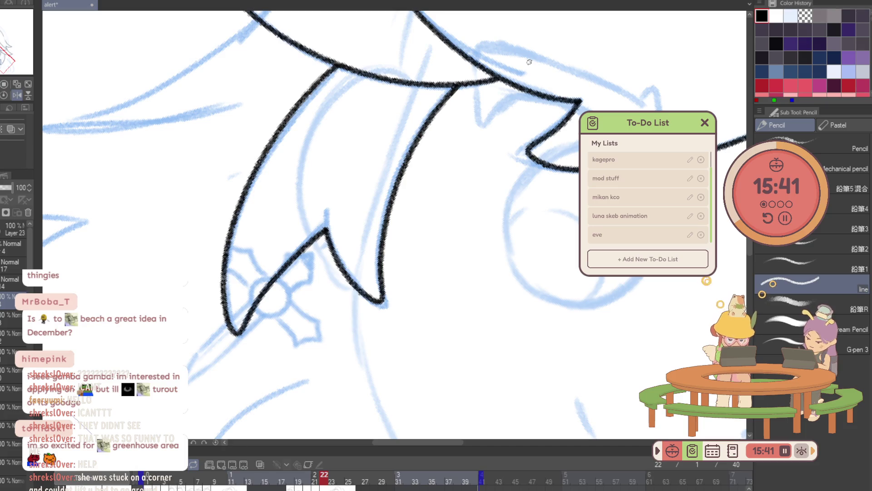
{"action": "key", "text": "ctrl+Right"}
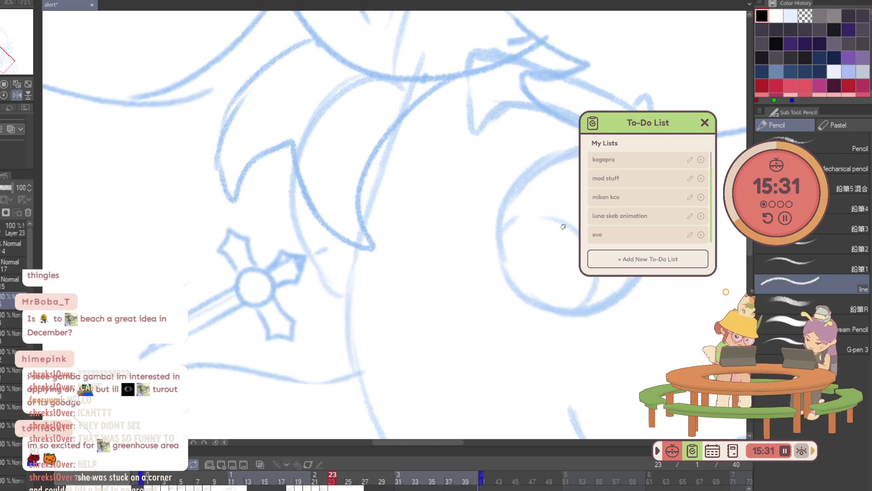
Frame the head on frame 23 and try several hair-peak arcs, undoing each attempt.
{"action": "left_click_drag", "start_coordinate": [733, 279], "coordinate": [414, 366]}
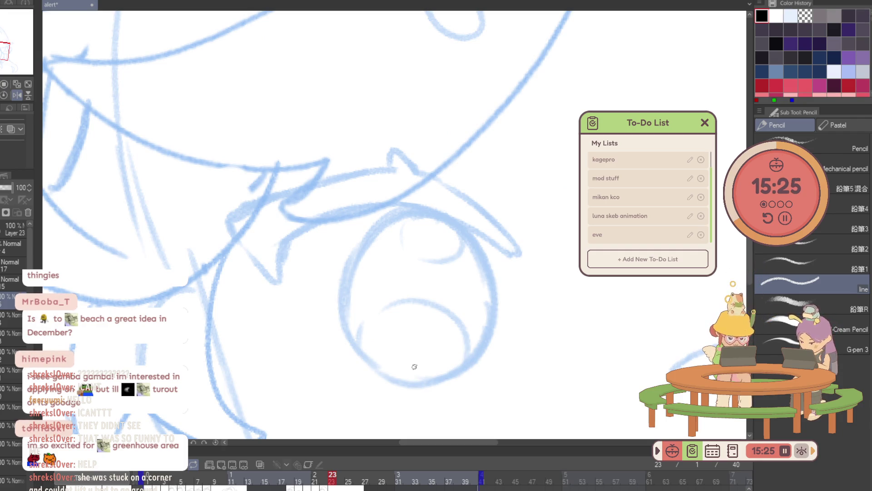
{"action": "scroll", "coordinate": [444, 325], "scroll_direction": "down", "scroll_amount": 3}
{"action": "scroll", "coordinate": [670, 94], "scroll_direction": "down", "scroll_amount": 2}
{"action": "scroll", "coordinate": [672, 92], "scroll_direction": "up", "scroll_amount": 1}
{"action": "scroll", "coordinate": [690, 89], "scroll_direction": "up", "scroll_amount": 1}
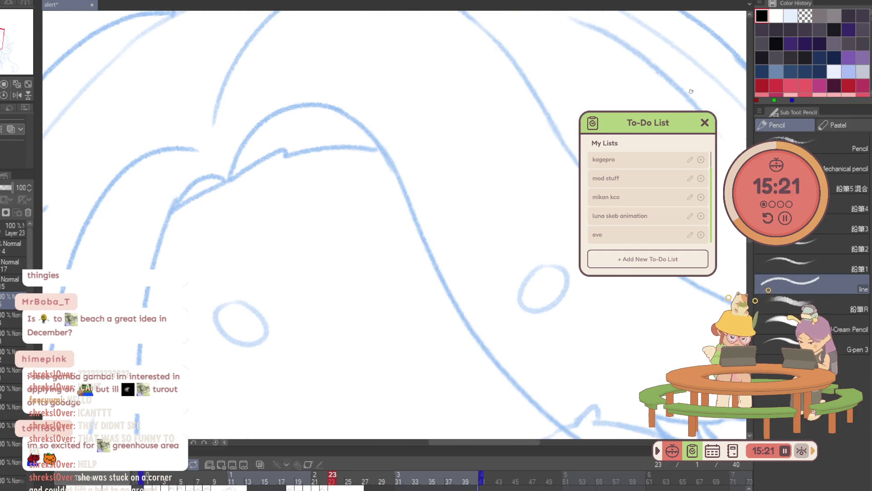
{"action": "scroll", "coordinate": [497, 72], "scroll_direction": "up", "scroll_amount": 1}
{"action": "key", "text": "p"}
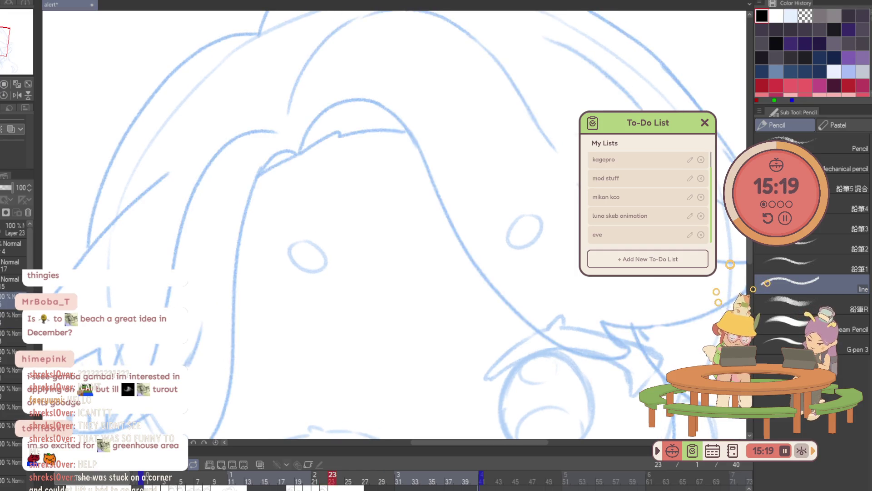
{"action": "mouse_move", "coordinate": [303, 135]}
{"action": "left_mouse_down"}
{"action": "mouse_move", "coordinate": [335, 101]}
{"action": "mouse_move", "coordinate": [370, 100]}
{"action": "left_mouse_up"}
{"action": "key", "text": "ctrl+z"}
{"action": "mouse_move", "coordinate": [298, 153]}
{"action": "left_mouse_down"}
{"action": "mouse_move", "coordinate": [320, 113]}
{"action": "mouse_move", "coordinate": [458, 227]}
{"action": "mouse_move", "coordinate": [464, 245]}
{"action": "left_mouse_up"}
{"action": "key", "text": "ctrl+z"}
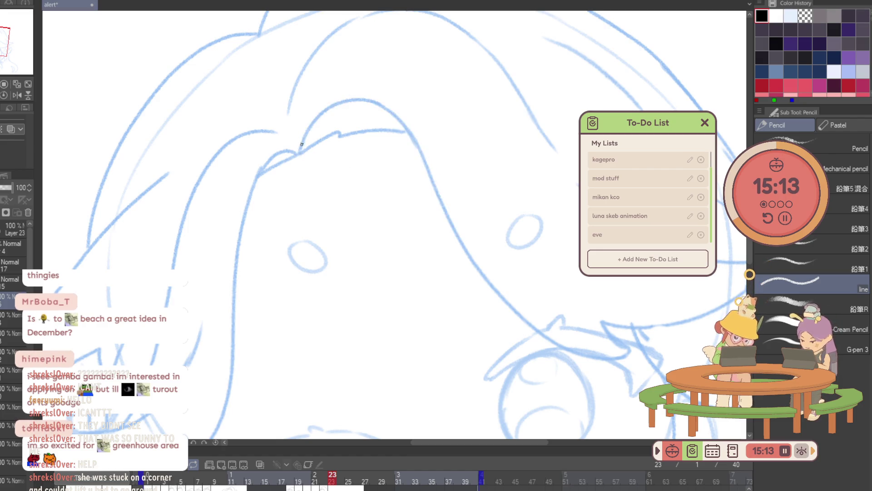
{"action": "mouse_move", "coordinate": [389, 110]}
{"action": "left_mouse_down"}
{"action": "mouse_move", "coordinate": [556, 341]}
{"action": "mouse_move", "coordinate": [613, 358]}
{"action": "mouse_move", "coordinate": [300, 108]}
{"action": "mouse_move", "coordinate": [368, 81]}
{"action": "left_mouse_up"}
{"action": "key", "text": "ctrl+z"}
{"action": "key", "text": "ctrl+z"}
{"action": "mouse_move", "coordinate": [291, 114]}
{"action": "left_mouse_down"}
{"action": "mouse_move", "coordinate": [309, 92]}
{"action": "mouse_move", "coordinate": [415, 216]}
{"action": "mouse_move", "coordinate": [532, 402]}
{"action": "left_mouse_up"}
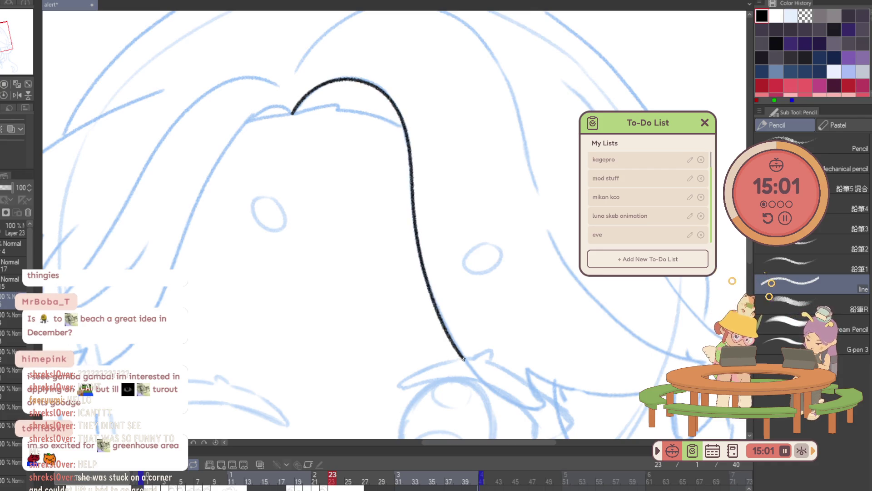
{"action": "key", "text": "ctrl+z"}
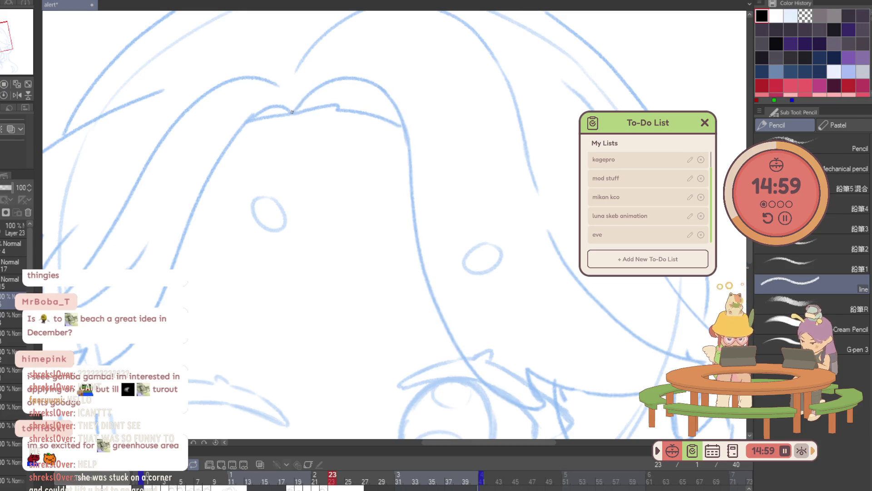
{"action": "key", "text": "ctrl+z"}
Ink the arc over the hair peak and extend the outline down the side of the face.
{"action": "left_click_drag", "start_coordinate": [303, 97], "coordinate": [357, 77]}
{"action": "key", "text": "ctrl+z"}
{"action": "left_click_drag", "start_coordinate": [291, 113], "coordinate": [343, 79]}
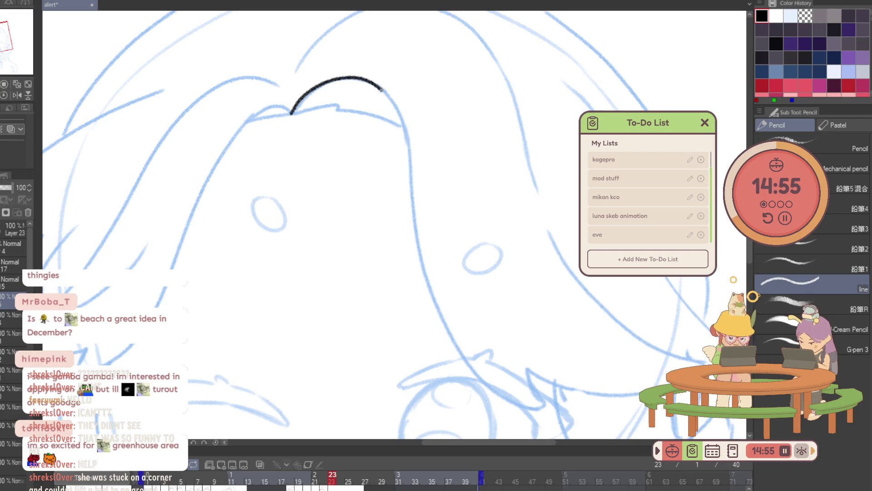
{"action": "key", "text": "ctrl+z"}
{"action": "left_click_drag", "start_coordinate": [291, 114], "coordinate": [366, 78]}
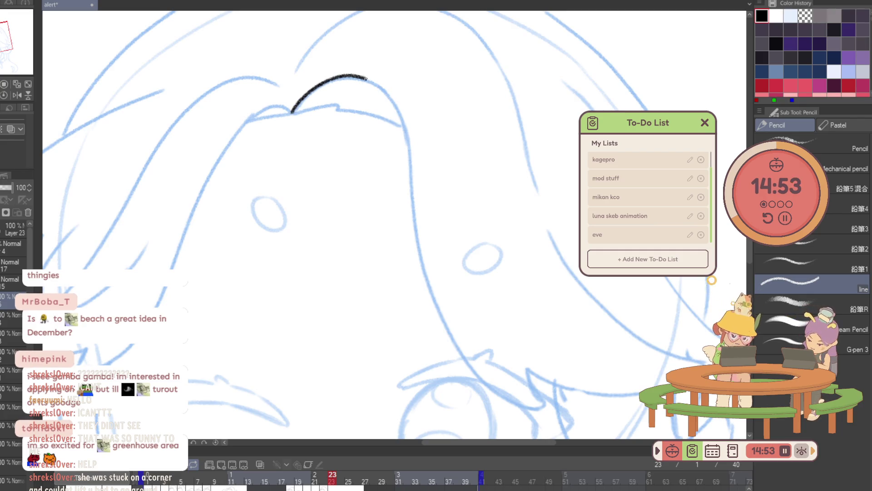
{"action": "mouse_move", "coordinate": [410, 157]}
{"action": "left_mouse_down"}
{"action": "mouse_move", "coordinate": [514, 399]}
{"action": "mouse_move", "coordinate": [545, 402]}
{"action": "left_mouse_up"}
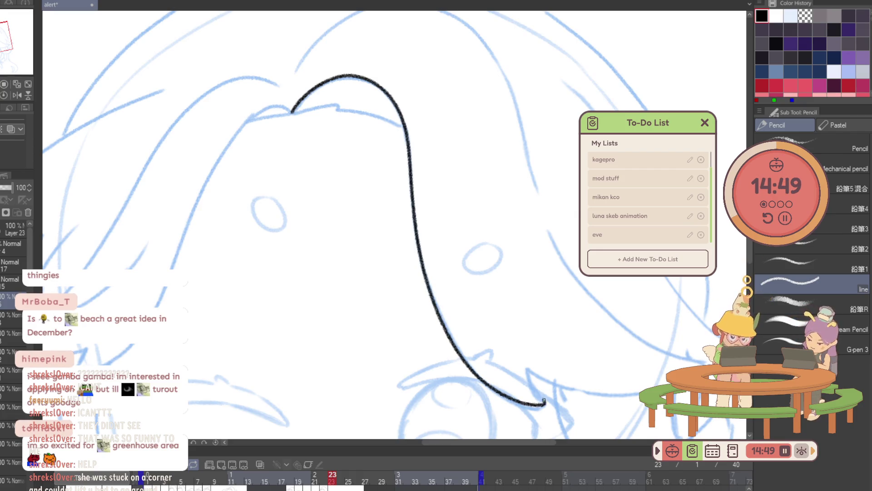
Erase the hook at the stroke's lower end and extend the line further downward.
{"action": "scroll", "coordinate": [619, 347], "scroll_direction": "up", "scroll_amount": 4}
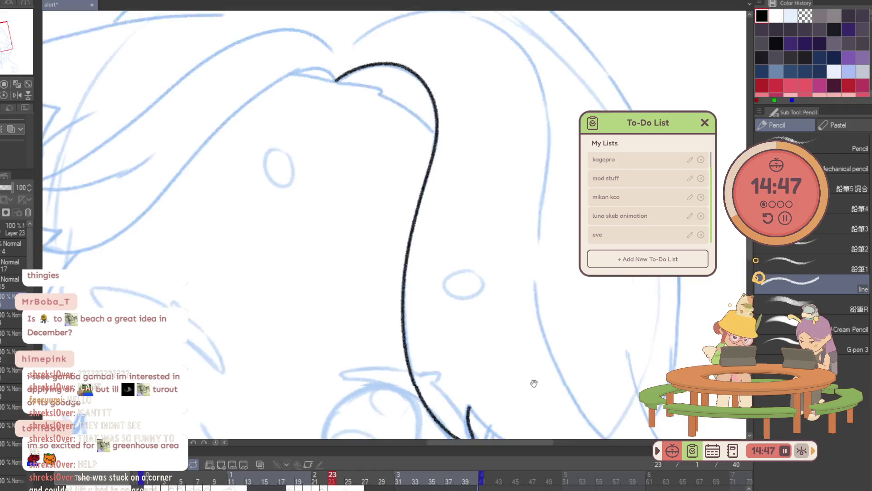
{"action": "key", "text": "e"}
{"action": "mouse_move", "coordinate": [310, 245]}
{"action": "left_mouse_down"}
{"action": "mouse_move", "coordinate": [361, 302]}
{"action": "mouse_move", "coordinate": [368, 255]}
{"action": "left_mouse_up"}
{"action": "key", "text": "p"}
{"action": "left_click_drag", "start_coordinate": [279, 230], "coordinate": [337, 290]}
{"action": "key", "text": "ctrl+z"}
{"action": "left_click_drag", "start_coordinate": [281, 231], "coordinate": [363, 284]}
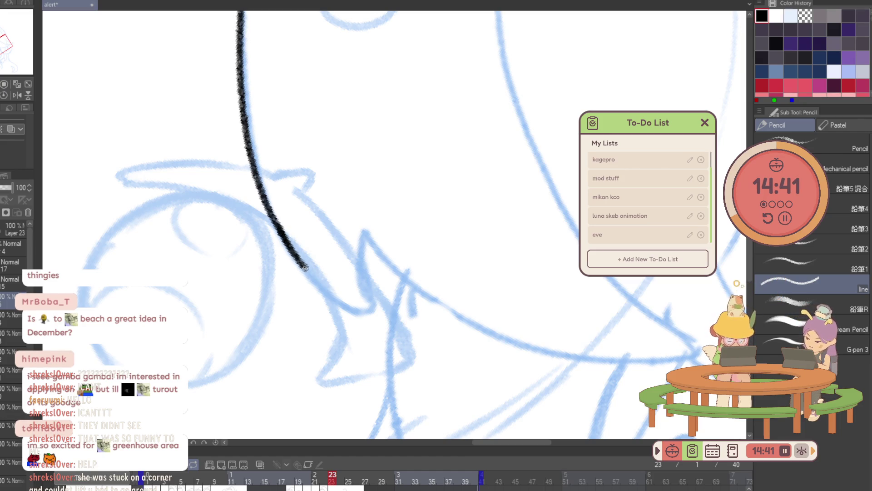
Extend the line into a hooked tip and ink a line down from the hook's end.
{"action": "key", "text": "ctrl+z"}
{"action": "mouse_move", "coordinate": [283, 237]}
{"action": "left_mouse_down"}
{"action": "mouse_move", "coordinate": [361, 270]}
{"action": "mouse_move", "coordinate": [366, 240]}
{"action": "left_mouse_up"}
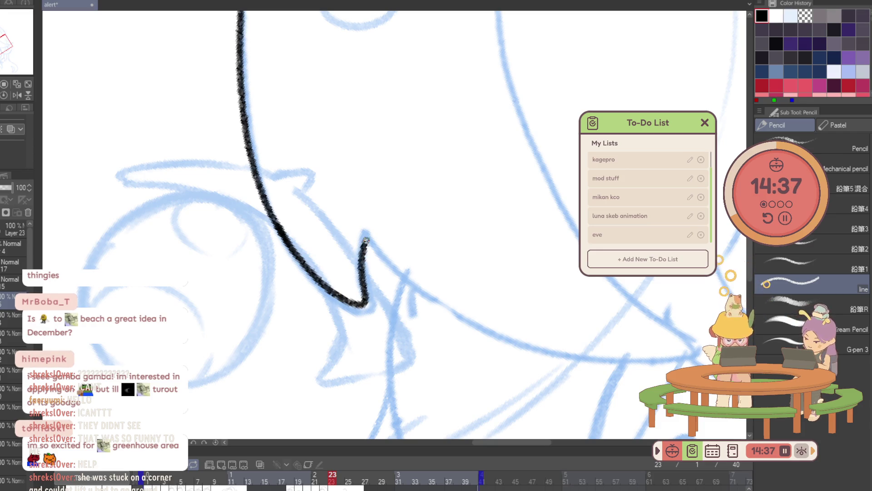
{"action": "mouse_move", "coordinate": [556, 249]}
{"action": "left_mouse_down"}
{"action": "mouse_move", "coordinate": [344, 67]}
{"action": "mouse_move", "coordinate": [311, 378]}
{"action": "left_mouse_up"}
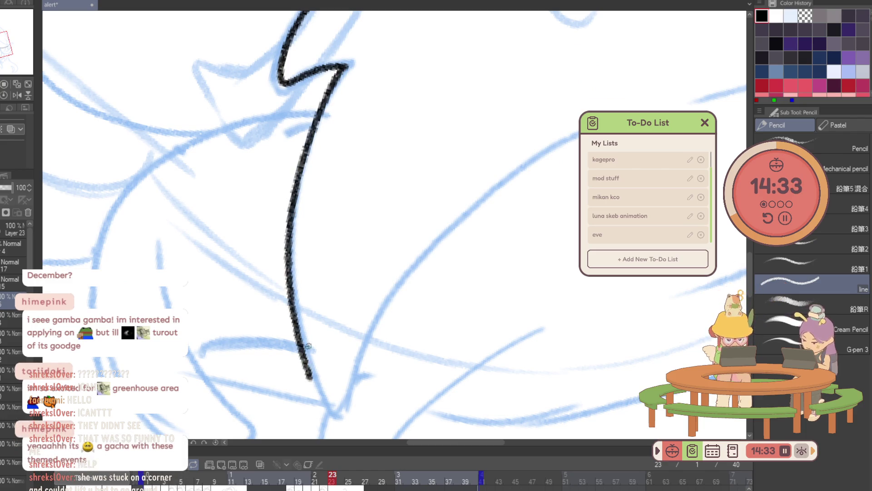
{"action": "key", "text": "ctrl+z"}
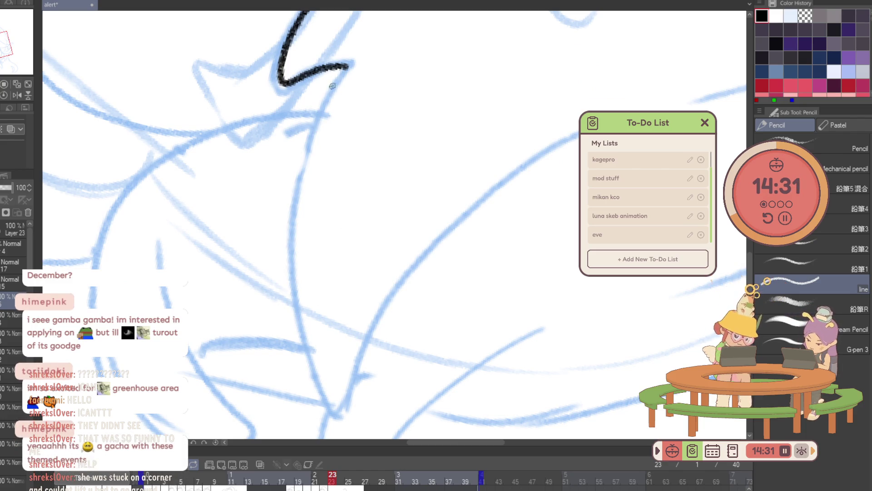
{"action": "mouse_move", "coordinate": [344, 67]}
{"action": "left_mouse_down"}
{"action": "mouse_move", "coordinate": [325, 396]}
{"action": "mouse_move", "coordinate": [560, 140]}
{"action": "left_mouse_up"}
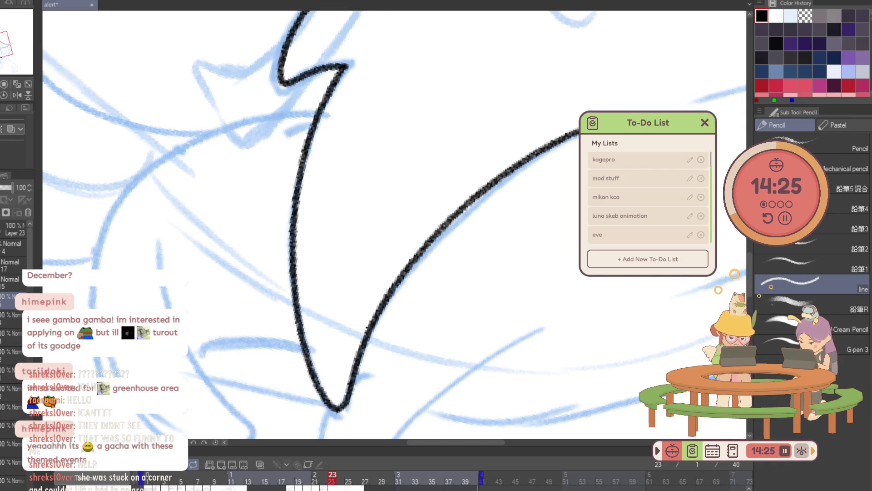
{"action": "key", "text": "e"}
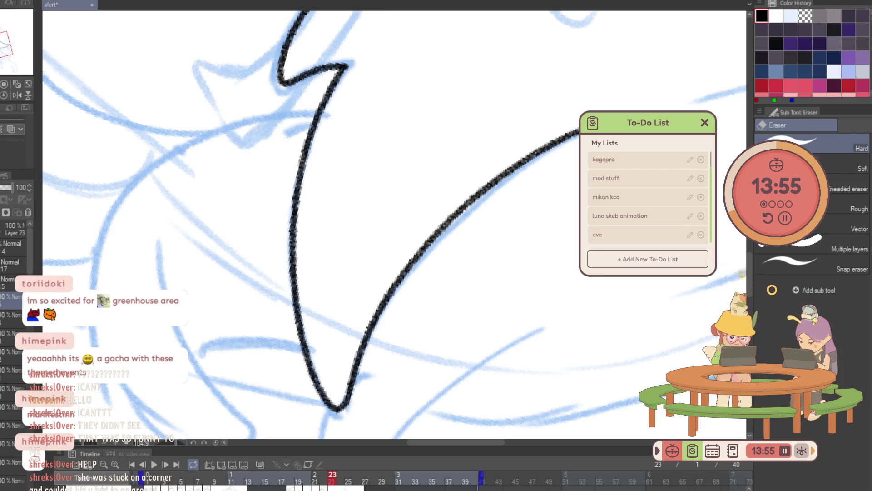
{"action": "left_click_drag", "start_coordinate": [436, 258], "coordinate": [413, 258]}
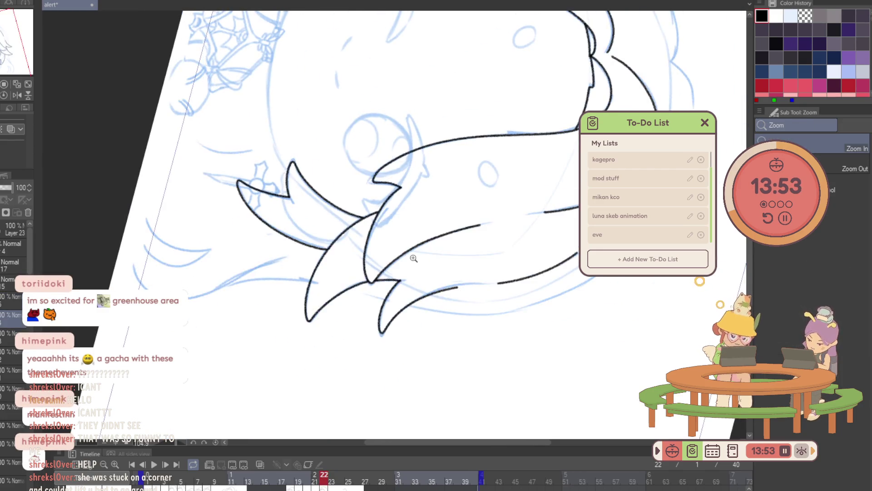
Zoom in on the upper-left hair, advance to frame 23, and ink a curved outline.
{"action": "left_click", "coordinate": [413, 258]}
{"action": "left_click", "coordinate": [138, 78]}
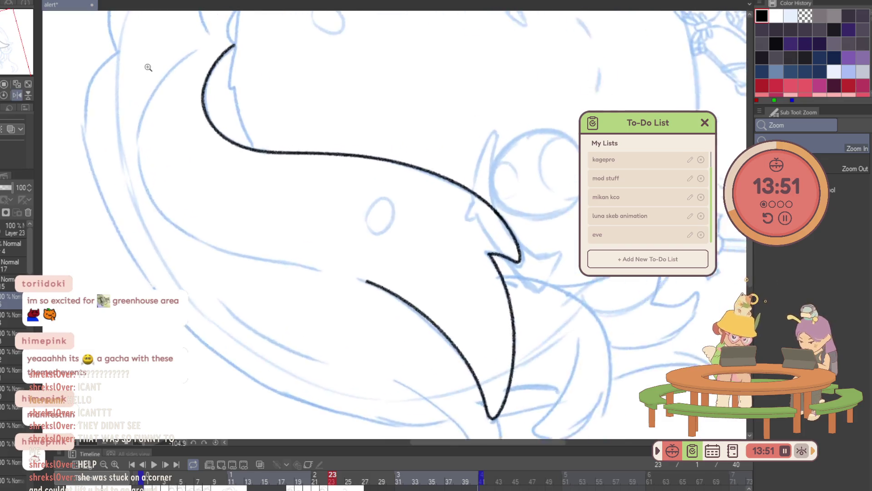
{"action": "key", "text": "p"}
{"action": "scroll", "coordinate": [331, 148], "scroll_direction": "up", "scroll_amount": 2}
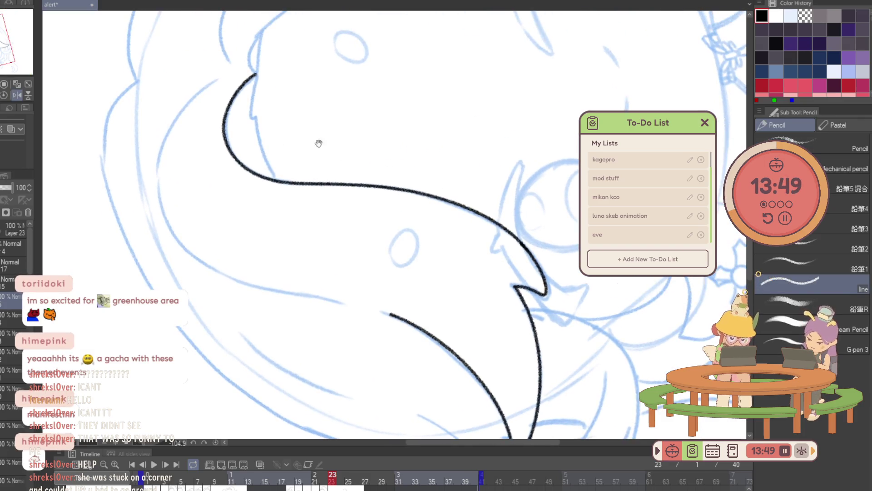
{"action": "key", "text": "Right"}
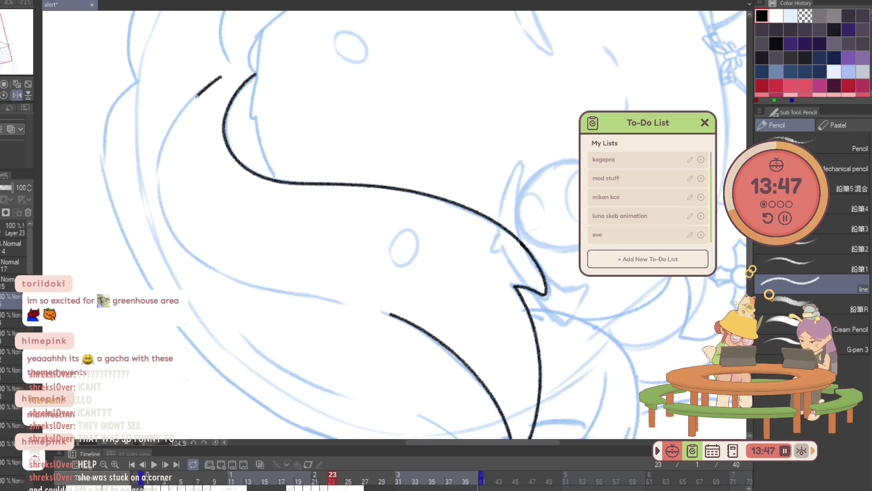
{"action": "mouse_move", "coordinate": [223, 76]}
{"action": "left_mouse_down"}
{"action": "mouse_move", "coordinate": [205, 267]}
{"action": "mouse_move", "coordinate": [321, 299]}
{"action": "left_mouse_up"}
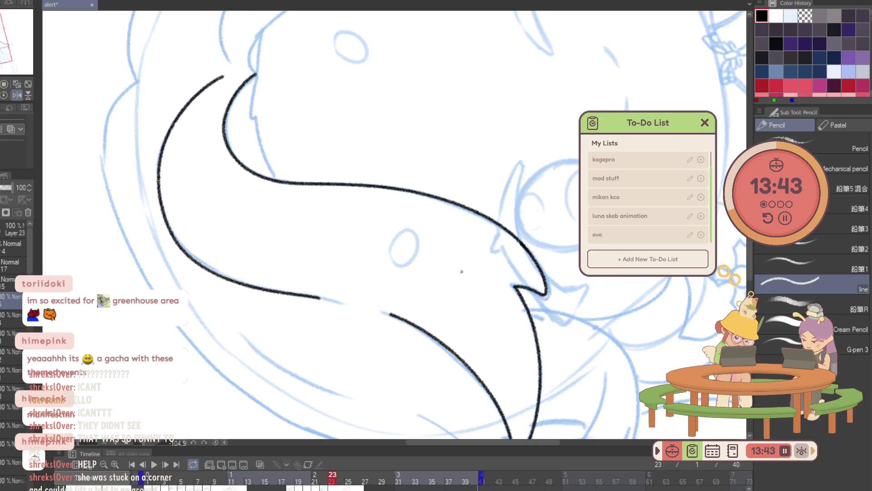
Ink the hair edge and a hair spike line down along the sketch.
{"action": "mouse_move", "coordinate": [555, 247]}
{"action": "left_mouse_down"}
{"action": "mouse_move", "coordinate": [539, 301]}
{"action": "mouse_move", "coordinate": [482, 394]}
{"action": "mouse_move", "coordinate": [279, 383]}
{"action": "left_mouse_up"}
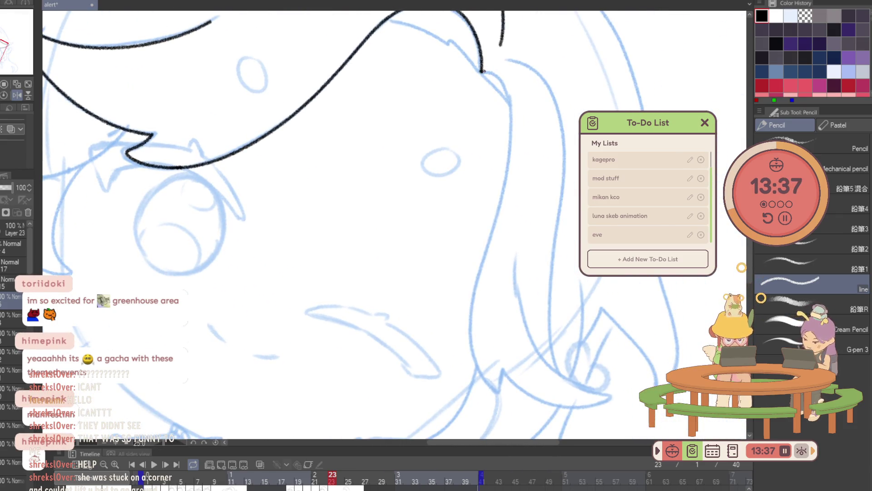
{"action": "mouse_move", "coordinate": [502, 79]}
{"action": "left_mouse_down"}
{"action": "mouse_move", "coordinate": [473, 302]}
{"action": "mouse_move", "coordinate": [501, 397]}
{"action": "mouse_move", "coordinate": [274, 220]}
{"action": "mouse_move", "coordinate": [435, 338]}
{"action": "left_mouse_up"}
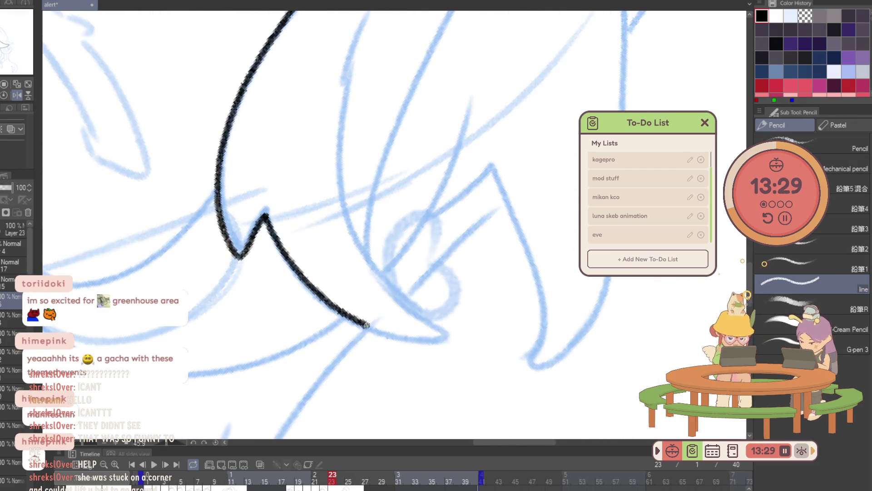
{"action": "scroll", "coordinate": [413, 344], "scroll_direction": "up", "scroll_amount": 3}
{"action": "mouse_move", "coordinate": [329, 64]}
{"action": "left_mouse_down"}
{"action": "mouse_move", "coordinate": [298, 150]}
{"action": "mouse_move", "coordinate": [387, 381]}
{"action": "mouse_move", "coordinate": [402, 394]}
{"action": "left_mouse_up"}
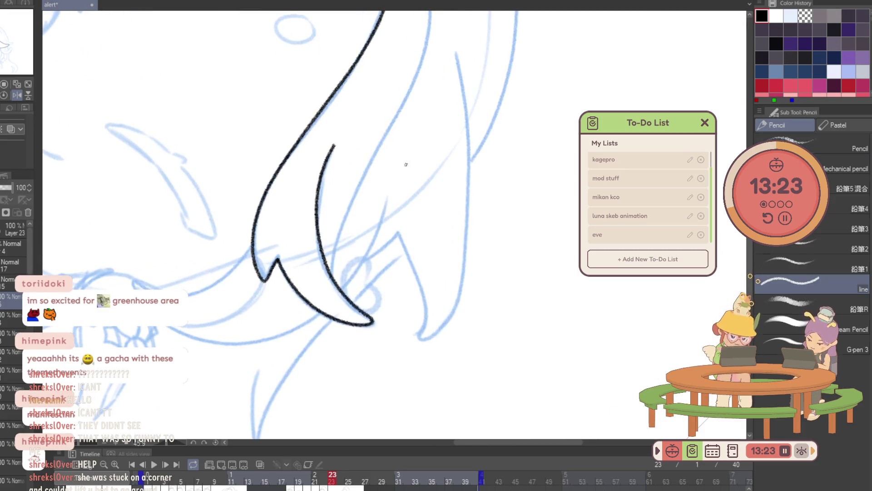
Ink a new hair outline rising to the right and join the horn's inner line to its edge.
{"action": "mouse_move", "coordinate": [320, 77]}
{"action": "left_mouse_down"}
{"action": "mouse_move", "coordinate": [176, 189]}
{"action": "mouse_move", "coordinate": [491, 140]}
{"action": "mouse_move", "coordinate": [238, 271]}
{"action": "left_mouse_up"}
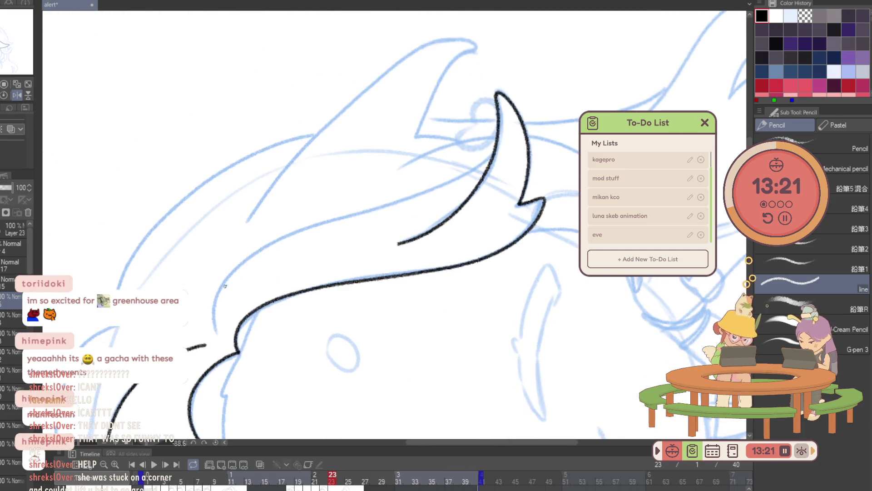
{"action": "left_click_drag", "start_coordinate": [217, 335], "coordinate": [213, 314]}
{"action": "left_click_drag", "start_coordinate": [237, 267], "coordinate": [300, 231]}
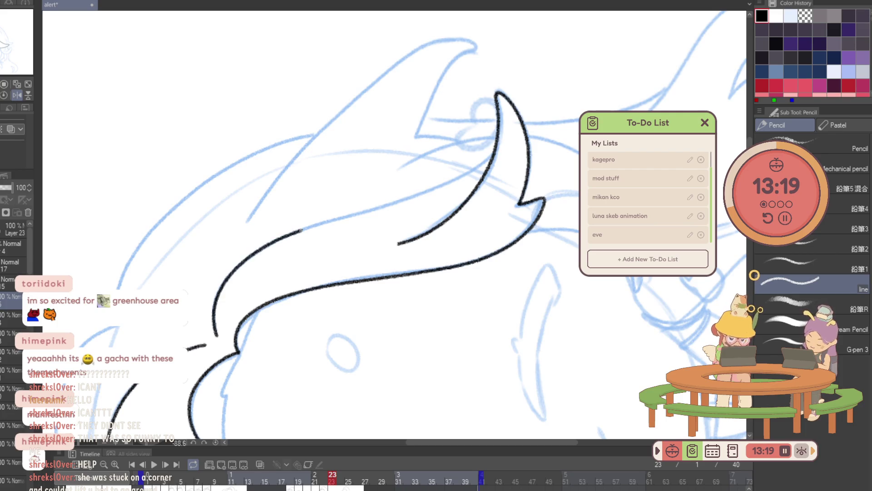
{"action": "left_click_drag", "start_coordinate": [474, 168], "coordinate": [492, 154]}
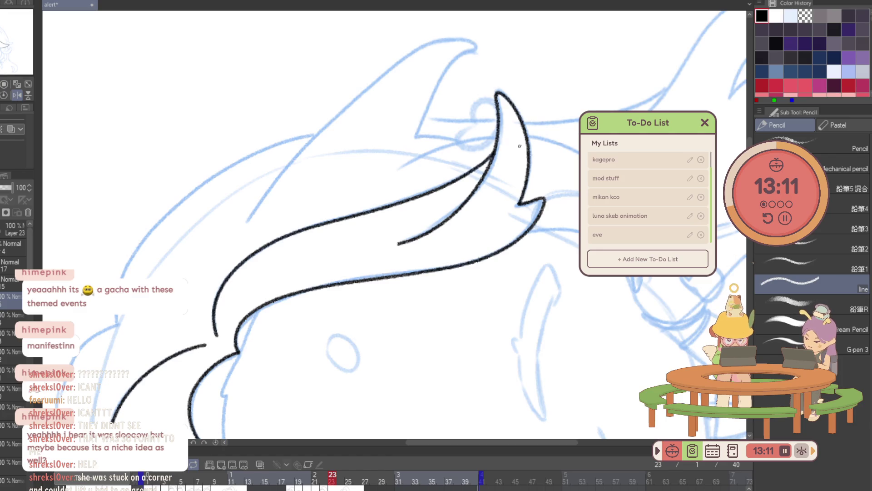
{"action": "mouse_move", "coordinate": [519, 146]}
{"action": "left_mouse_down"}
{"action": "mouse_move", "coordinate": [492, 278]}
{"action": "mouse_move", "coordinate": [459, 316]}
{"action": "left_mouse_up"}
{"action": "left_click_drag", "start_coordinate": [579, 305], "coordinate": [70, 204]}
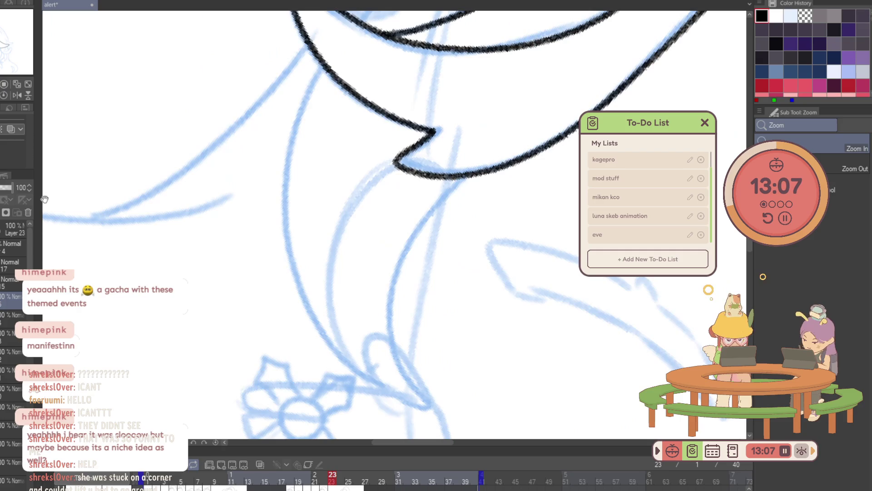
Ink long black curves from the horn edge along the sketched hair strands on frame 23.
{"action": "mouse_move", "coordinate": [320, 65]}
{"action": "left_mouse_down"}
{"action": "mouse_move", "coordinate": [395, 400]}
{"action": "mouse_move", "coordinate": [431, 209]}
{"action": "mouse_move", "coordinate": [464, 177]}
{"action": "mouse_move", "coordinate": [249, 198]}
{"action": "mouse_move", "coordinate": [409, 98]}
{"action": "left_mouse_up"}
{"action": "mouse_move", "coordinate": [292, 160]}
{"action": "left_mouse_down"}
{"action": "mouse_move", "coordinate": [343, 81]}
{"action": "mouse_move", "coordinate": [267, 150]}
{"action": "left_mouse_up"}
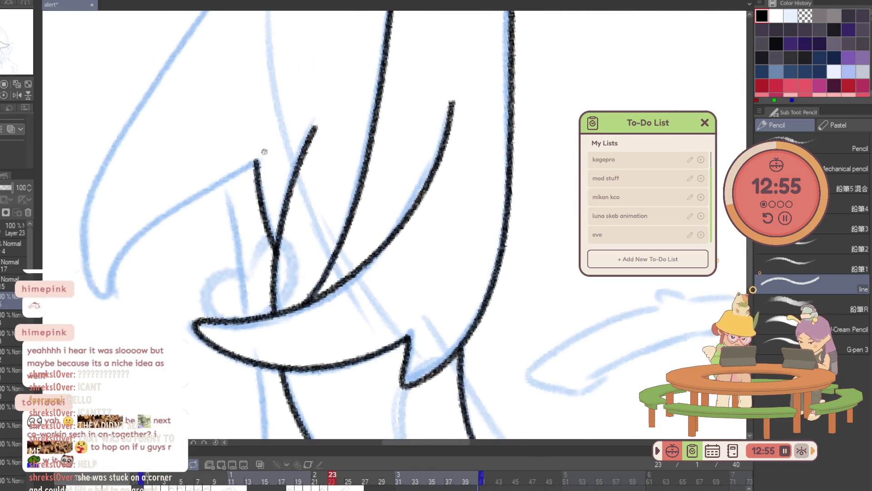
{"action": "left_click_drag", "start_coordinate": [109, 295], "coordinate": [172, 334]}
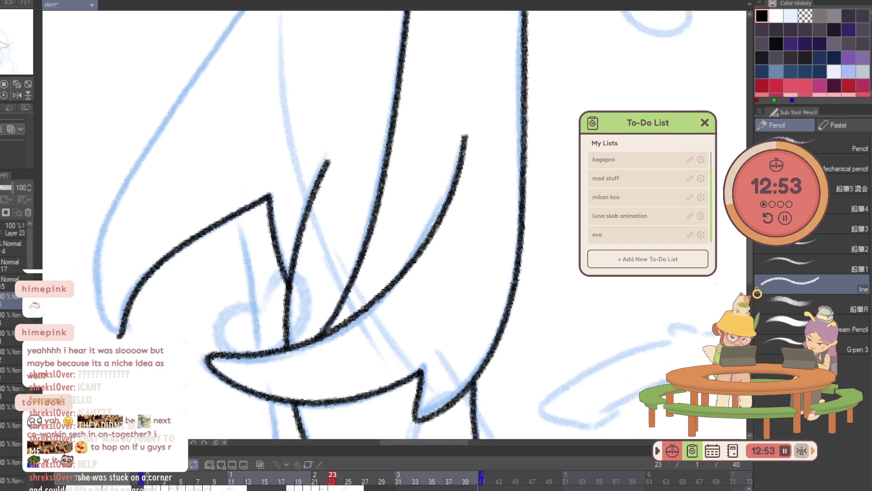
{"action": "key", "text": "p"}
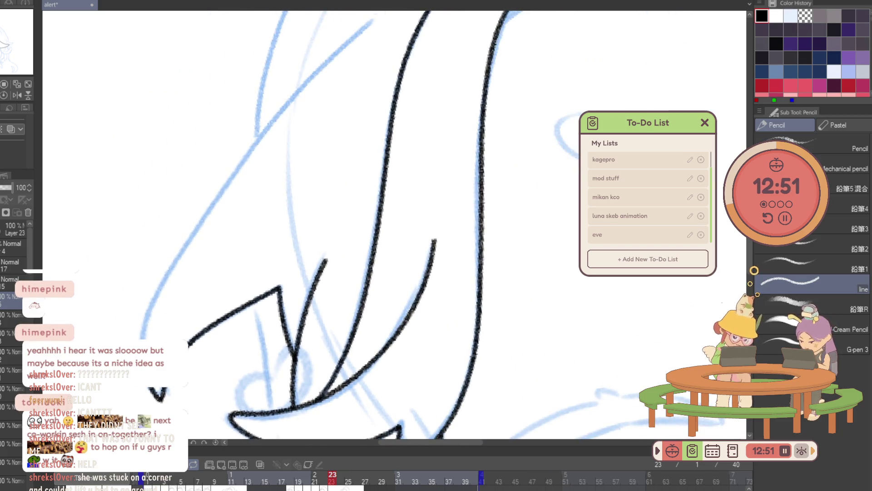
{"action": "left_click_drag", "start_coordinate": [163, 309], "coordinate": [150, 309]}
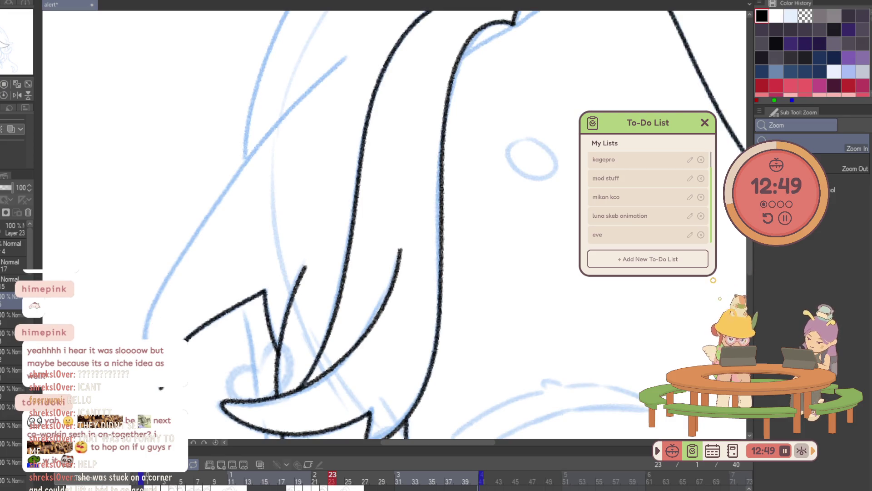
{"action": "key", "text": "p"}
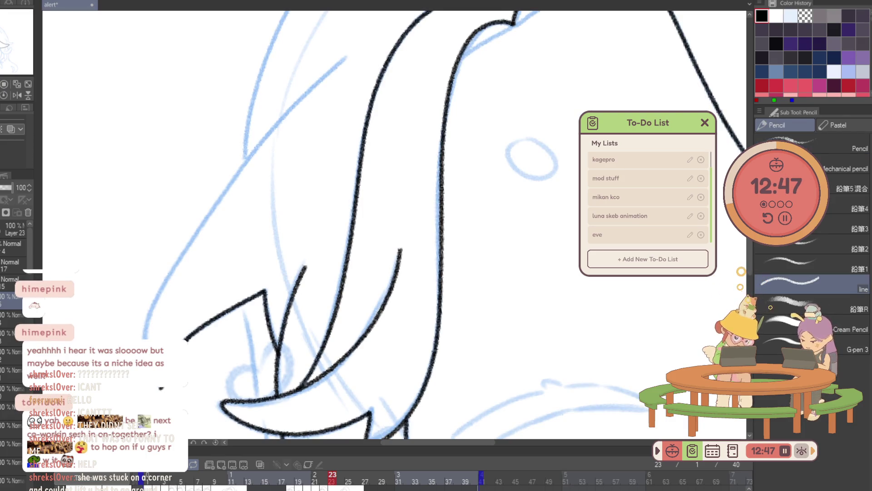
{"action": "left_click_drag", "start_coordinate": [147, 335], "coordinate": [339, 69]}
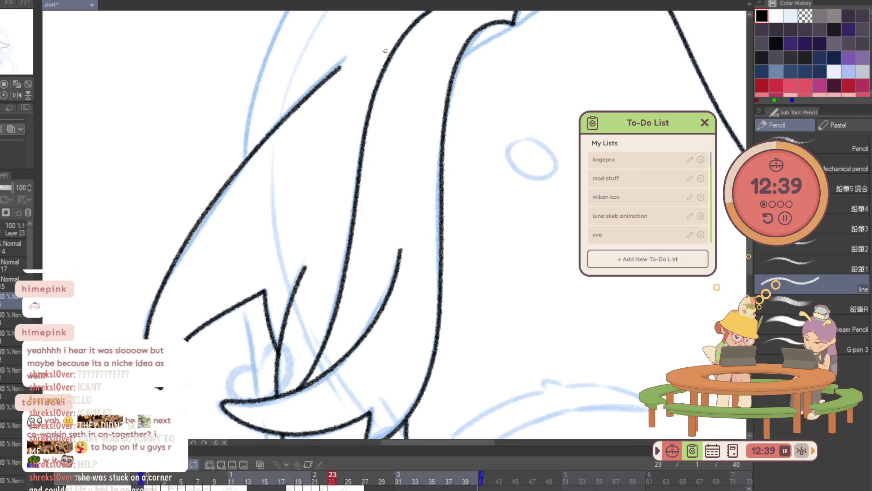
{"action": "left_click_drag", "start_coordinate": [385, 50], "coordinate": [401, 374]}
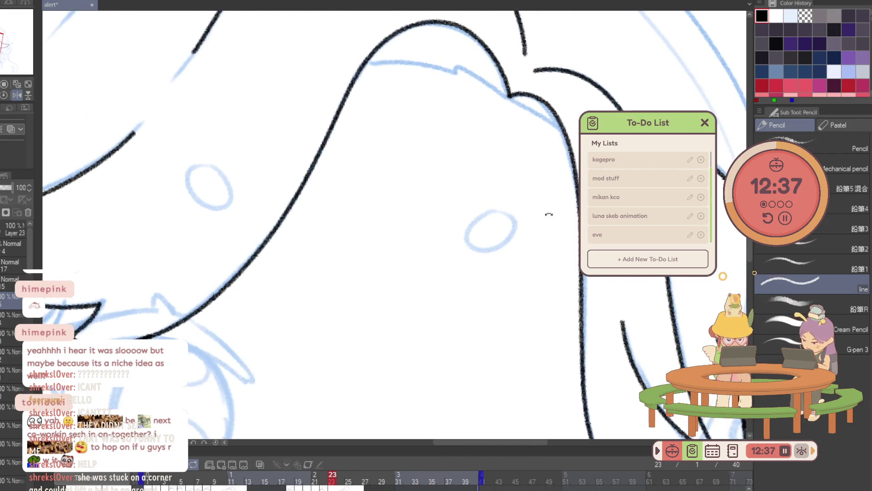
Ink the inner line up the top of the head, redoing the first rough stroke.
{"action": "left_click", "coordinate": [389, 46]}
{"action": "key", "text": "p"}
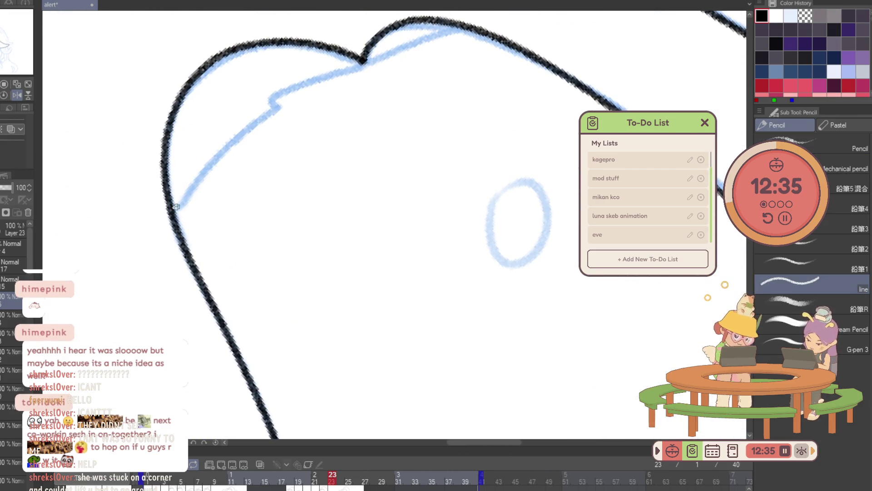
{"action": "left_click_drag", "start_coordinate": [187, 196], "coordinate": [258, 128]}
{"action": "key", "text": "ctrl+z"}
{"action": "mouse_move", "coordinate": [174, 221]}
{"action": "left_mouse_down"}
{"action": "mouse_move", "coordinate": [265, 124]}
{"action": "mouse_move", "coordinate": [327, 78]}
{"action": "mouse_move", "coordinate": [472, 26]}
{"action": "left_mouse_up"}
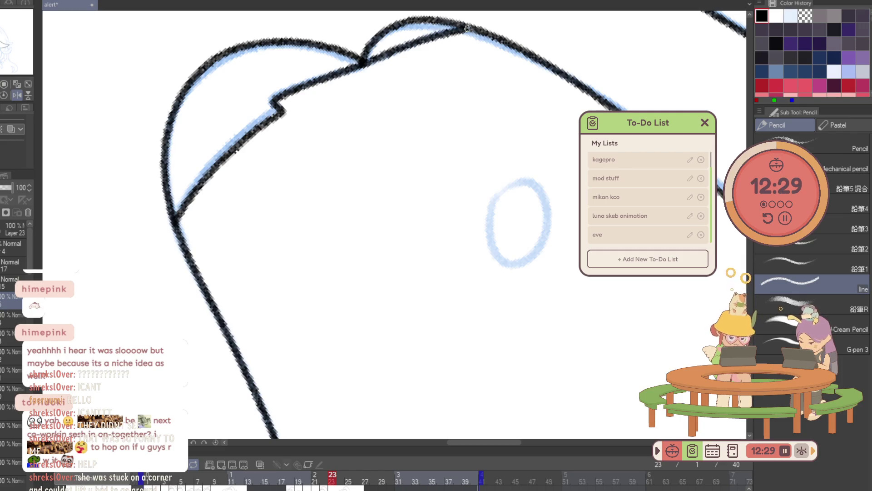
Ink a hair curve near the notch and darken a section of the lower hair outline.
{"action": "key", "text": "/"}
{"action": "left_click", "coordinate": [415, 97], "text": "alt"}
{"action": "left_click", "coordinate": [330, 324]}
{"action": "key", "text": "p"}
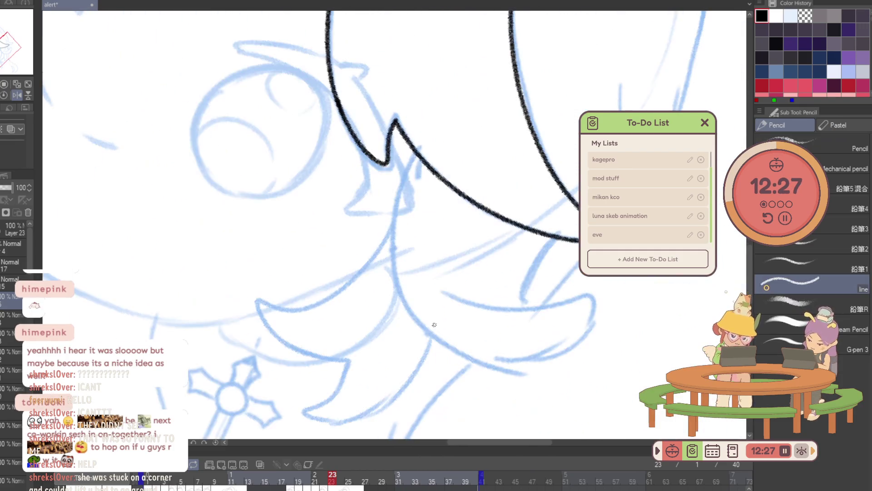
{"action": "mouse_move", "coordinate": [518, 344]}
{"action": "left_mouse_down"}
{"action": "mouse_move", "coordinate": [364, 81]}
{"action": "mouse_move", "coordinate": [337, 312]}
{"action": "mouse_move", "coordinate": [563, 320]}
{"action": "mouse_move", "coordinate": [375, 257]}
{"action": "left_mouse_up"}
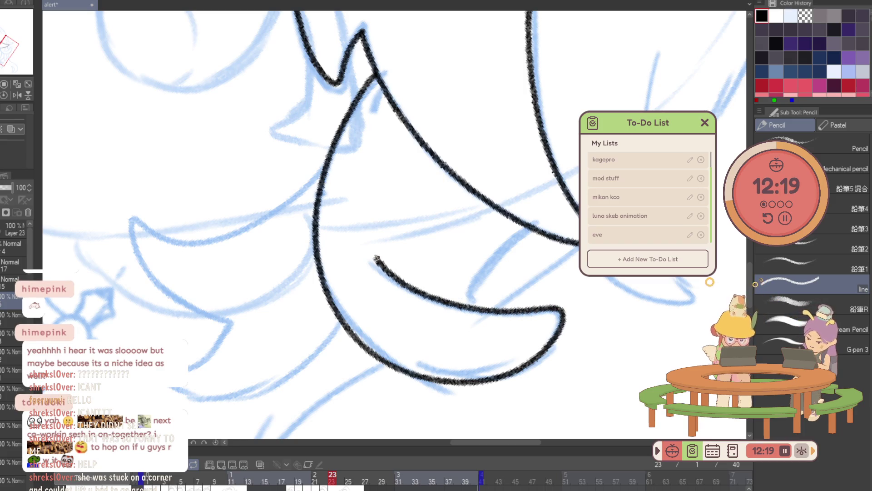
{"action": "left_click_drag", "start_coordinate": [471, 304], "coordinate": [524, 232]}
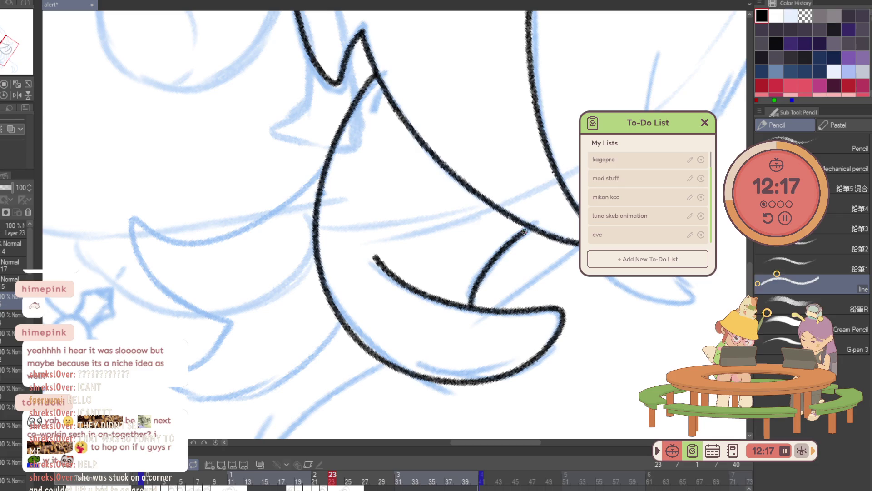
{"action": "left_click_drag", "start_coordinate": [678, 306], "coordinate": [528, 292]}
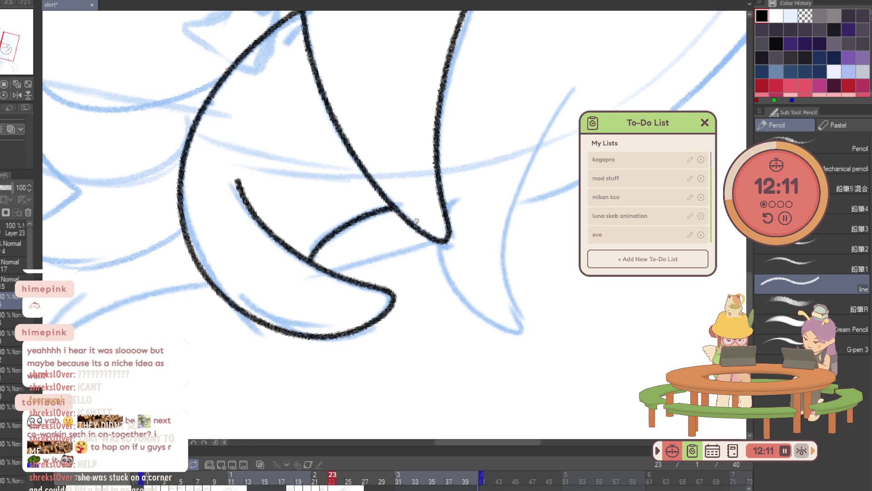
{"action": "mouse_move", "coordinate": [445, 200]}
{"action": "left_mouse_down"}
{"action": "mouse_move", "coordinate": [447, 237]}
{"action": "mouse_move", "coordinate": [503, 272]}
{"action": "mouse_move", "coordinate": [527, 163]}
{"action": "mouse_move", "coordinate": [568, 104]}
{"action": "left_mouse_up"}
Compare against the previous frame and ink a long curve across the lower hair.
{"action": "key", "text": "Right"}
{"action": "key", "text": "Left"}
{"action": "key", "text": "Left"}
{"action": "key", "text": "Left"}
{"action": "key", "text": "Right"}
{"action": "key", "text": "Right"}
{"action": "key", "text": "Right"}
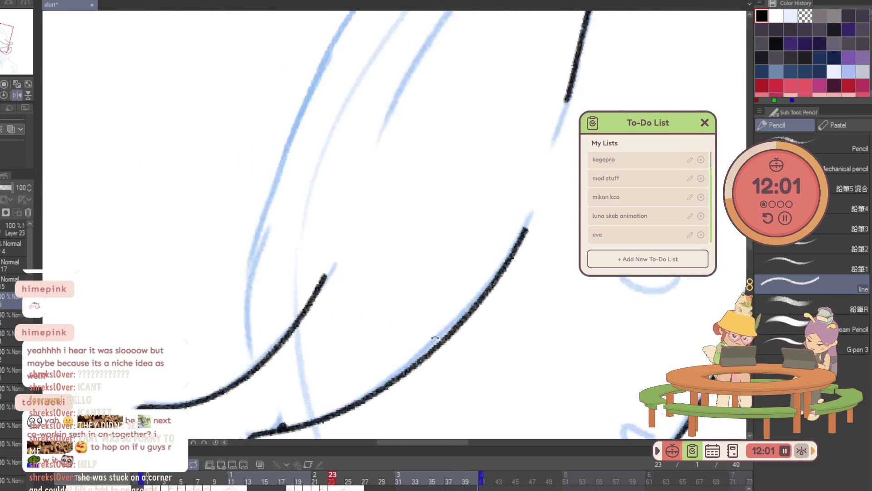
{"action": "left_click_drag", "start_coordinate": [449, 330], "coordinate": [325, 308]}
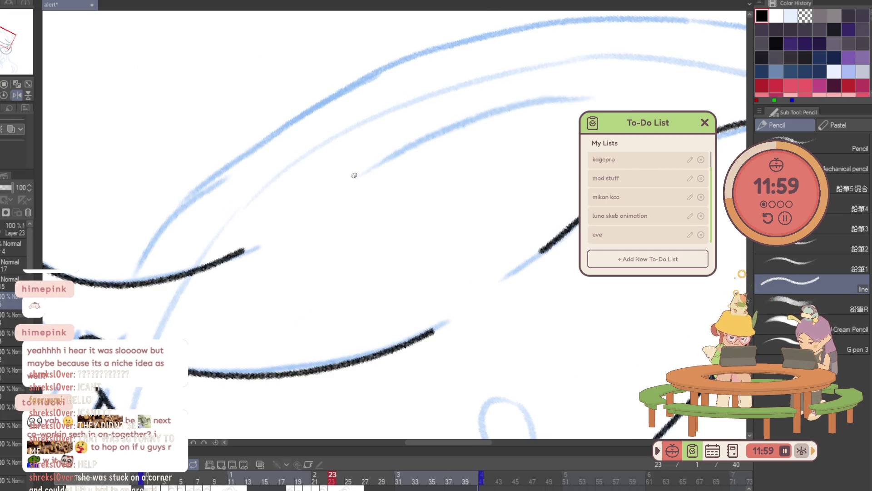
{"action": "left_click_drag", "start_coordinate": [368, 167], "coordinate": [582, 95]}
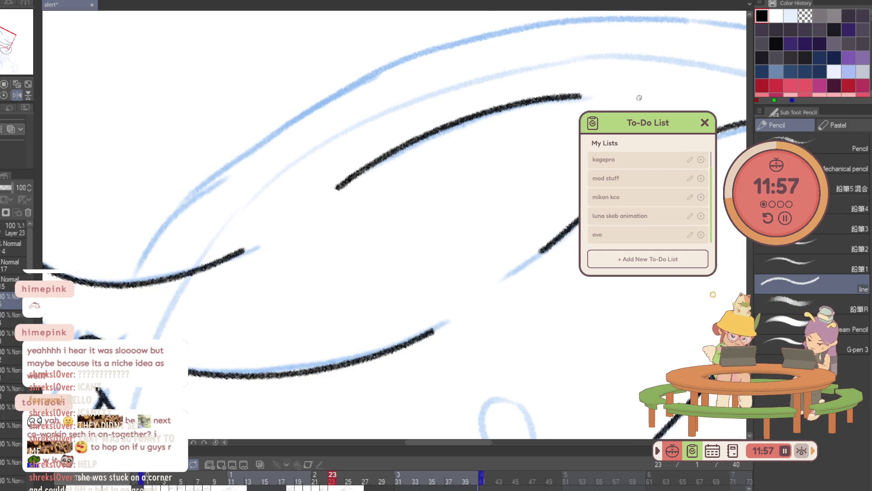
{"action": "key", "text": "Left"}
{"action": "key", "text": "Right"}
{"action": "key", "text": "Left"}
{"action": "key", "text": "Right"}
Replace the hooked stroke by the cheek with one smooth black strand line.
{"action": "key", "text": "ctrl+0"}
{"action": "scroll", "coordinate": [435, 166], "scroll_direction": "up", "scroll_amount": 5}
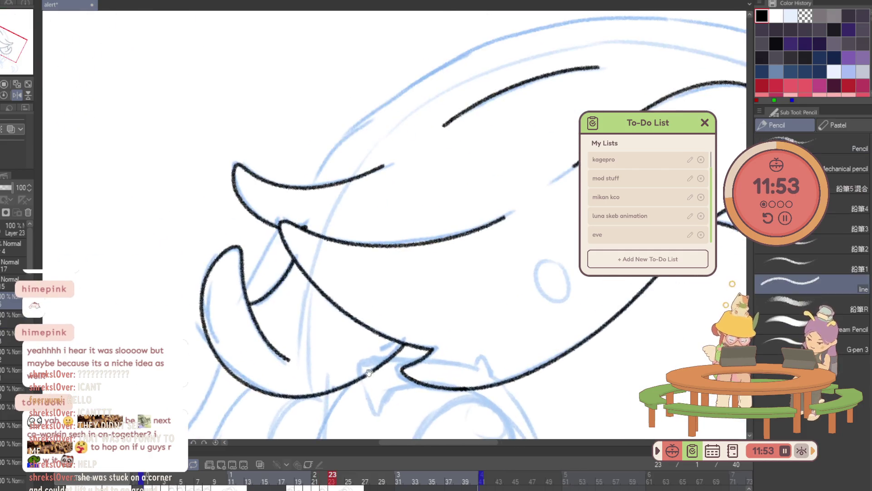
{"action": "left_click", "coordinate": [350, 286], "text": "ctrl"}
{"action": "left_click", "coordinate": [364, 269], "text": "ctrl"}
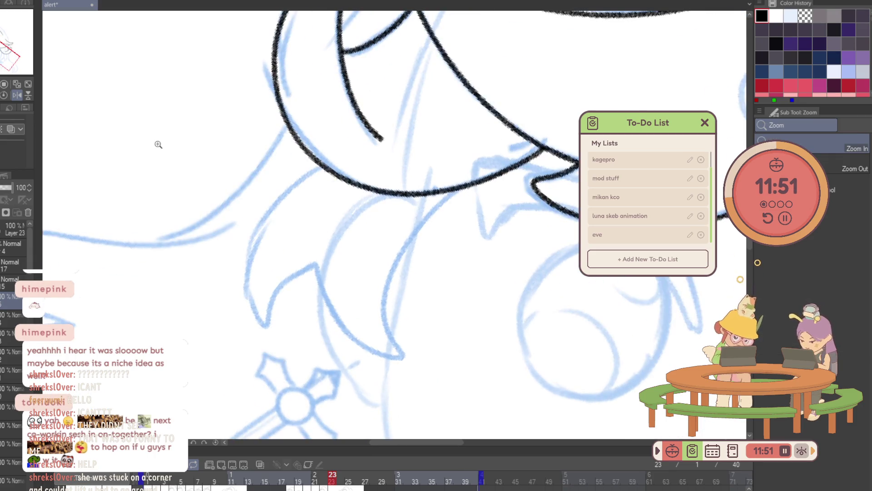
{"action": "left_click", "coordinate": [287, 218], "text": "ctrl"}
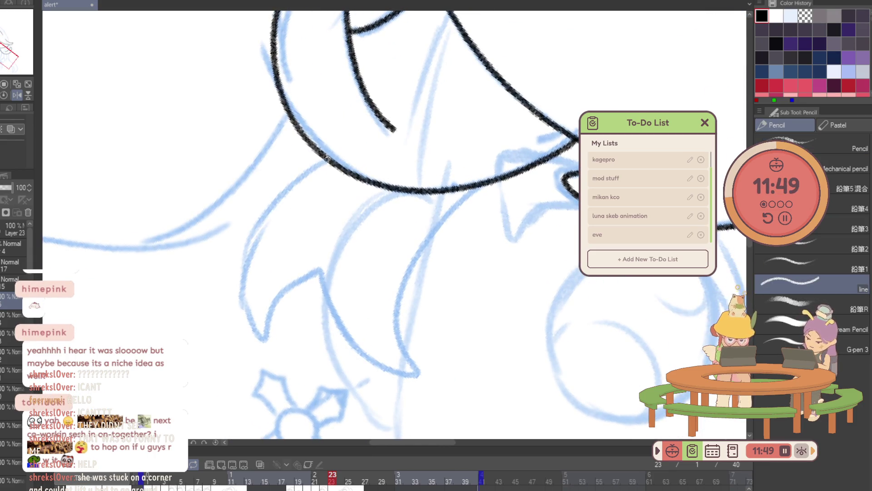
{"action": "left_click_drag", "start_coordinate": [293, 186], "coordinate": [273, 324]}
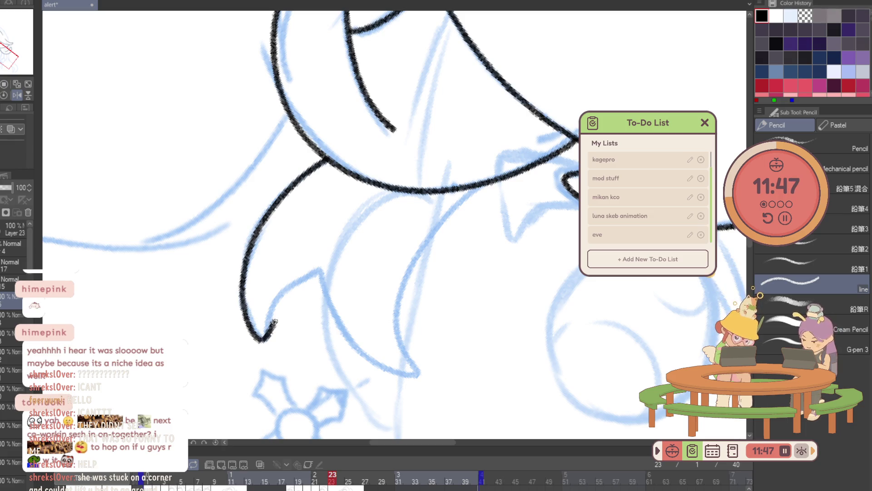
{"action": "key", "text": "ctrl+z"}
{"action": "mouse_move", "coordinate": [324, 159]}
{"action": "left_mouse_down"}
{"action": "mouse_move", "coordinate": [261, 334]}
{"action": "mouse_move", "coordinate": [308, 282]}
{"action": "mouse_move", "coordinate": [348, 335]}
{"action": "mouse_move", "coordinate": [389, 367]}
{"action": "mouse_move", "coordinate": [396, 323]}
{"action": "mouse_move", "coordinate": [430, 240]}
{"action": "mouse_move", "coordinate": [472, 193]}
{"action": "left_mouse_up"}
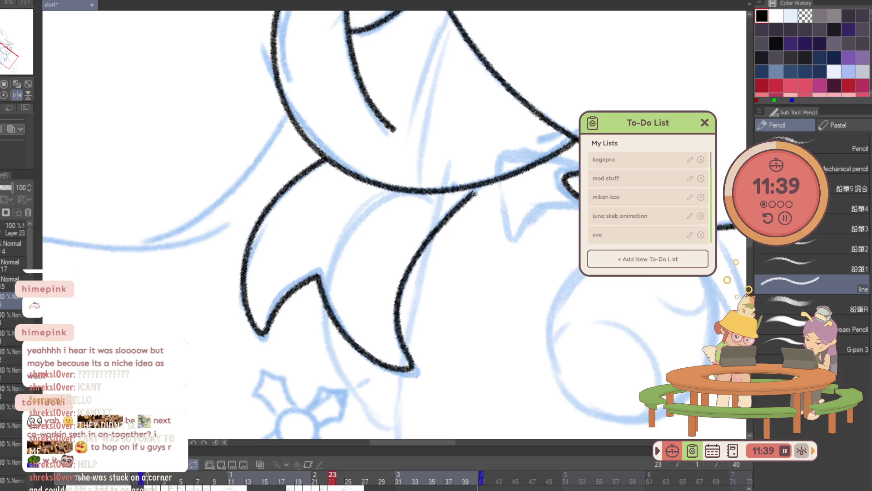
{"action": "scroll", "coordinate": [510, 172], "scroll_direction": "down", "scroll_amount": 5}
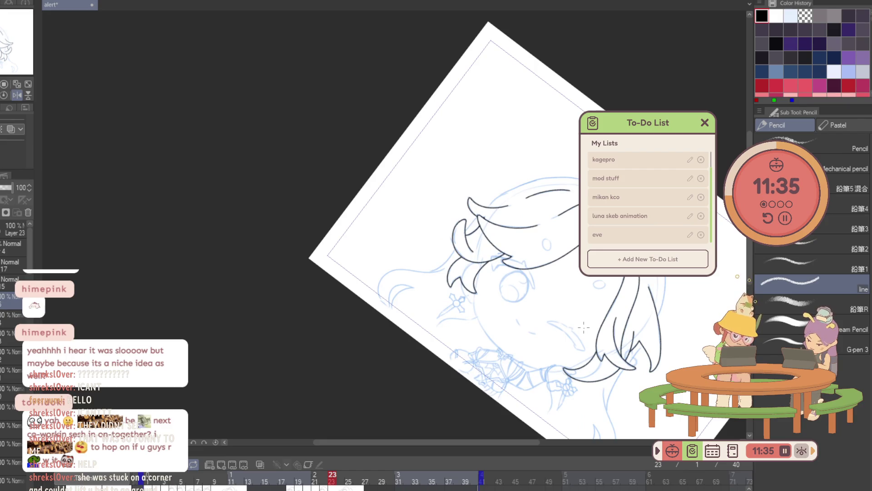
Go to frame 24, turn on previous-frame onion skin, and unflip the canvas.
{"action": "key", "text": "ctrl+Right"}
{"action": "key", "text": "ctrl+Left"}
{"action": "key", "text": "ctrl+Right"}
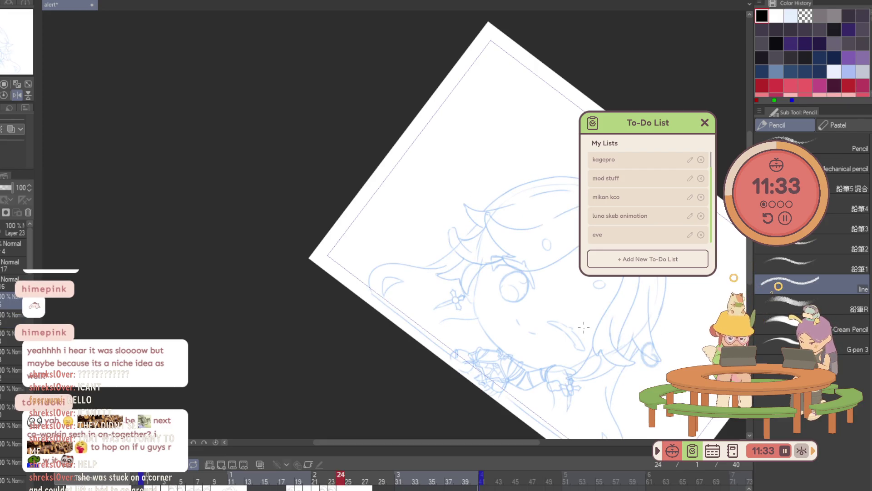
{"action": "scroll", "coordinate": [598, 294], "scroll_direction": "up", "scroll_amount": 5}
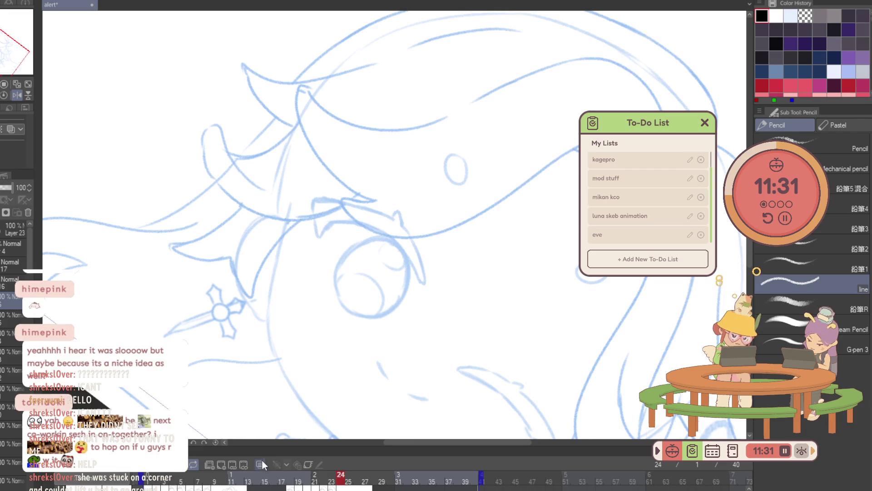
{"action": "left_click", "coordinate": [261, 463]}
{"action": "key", "text": "h"}
Zoom in on the hair and try inking the top hair arc, undoing the attempt.
{"action": "key", "text": "ctrl+space"}
{"action": "scroll", "coordinate": [488, 290], "scroll_direction": "up", "scroll_amount": 2}
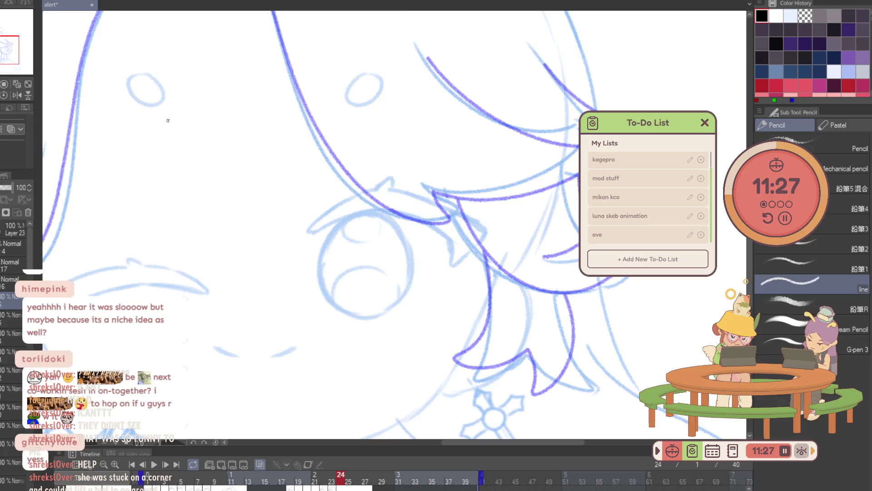
{"action": "scroll", "coordinate": [444, 214], "scroll_direction": "up", "scroll_amount": 3}
{"action": "left_click_drag", "start_coordinate": [214, 99], "coordinate": [250, 53]}
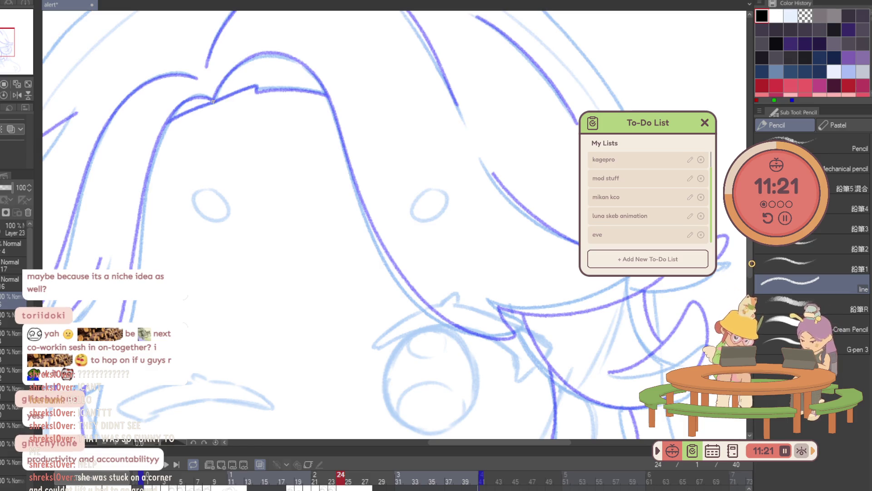
{"action": "left_click_drag", "start_coordinate": [223, 80], "coordinate": [306, 64]}
{"action": "key", "text": "ctrl+z"}
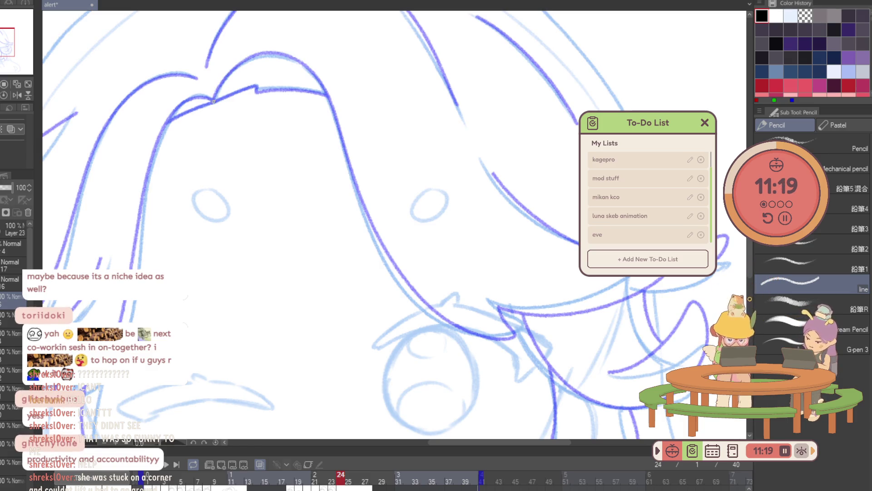
Ink the hair arc and its outline down to the strand's pointed tip.
{"action": "left_click_drag", "start_coordinate": [212, 100], "coordinate": [312, 69]}
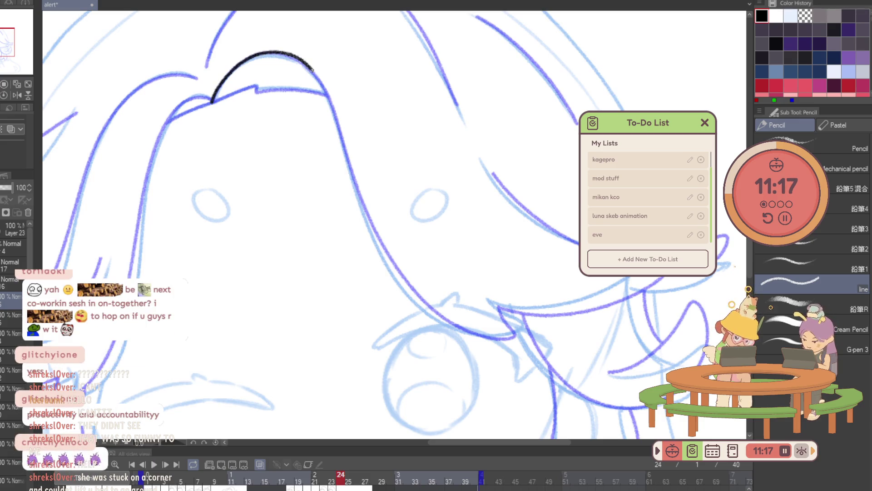
{"action": "left_click_drag", "start_coordinate": [334, 114], "coordinate": [350, 176]}
{"action": "left_click_drag", "start_coordinate": [381, 255], "coordinate": [428, 313]}
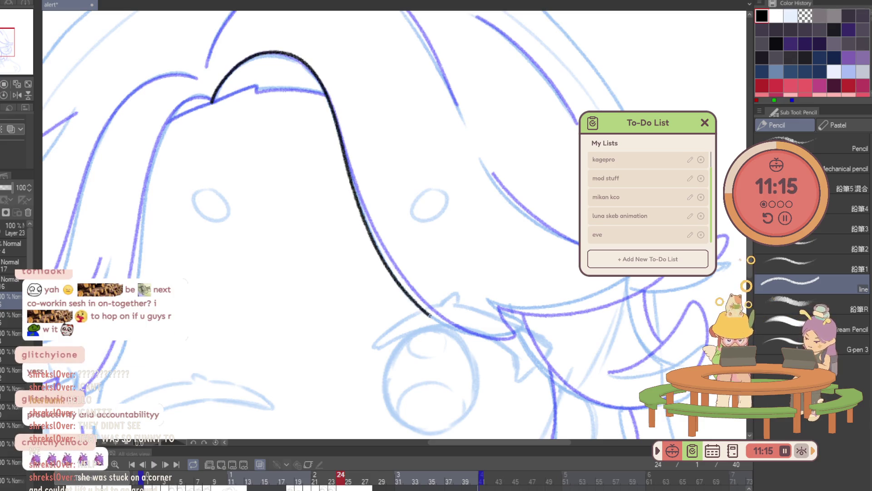
{"action": "left_click_drag", "start_coordinate": [475, 336], "coordinate": [512, 334]}
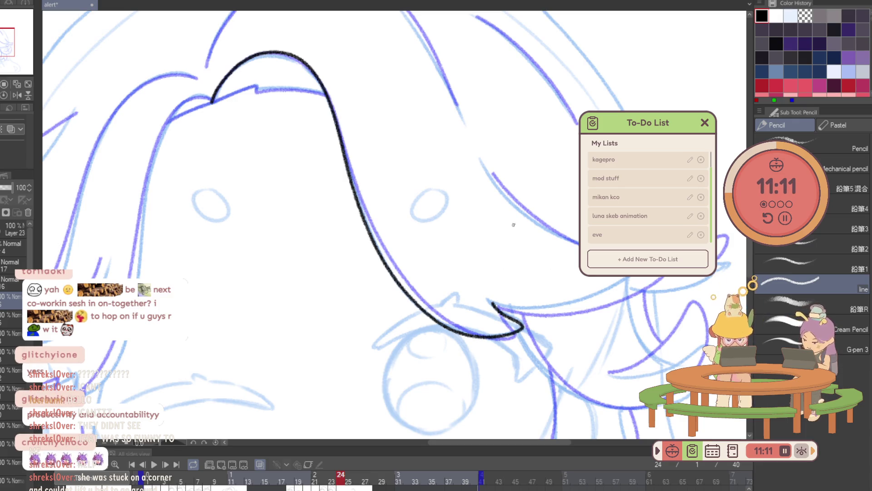
Erase the hook at the strand tip and redraw the tip and its return line.
{"action": "mouse_move", "coordinate": [483, 390]}
{"action": "left_mouse_down"}
{"action": "mouse_move", "coordinate": [315, 212]}
{"action": "mouse_move", "coordinate": [310, 248]}
{"action": "left_mouse_up"}
{"action": "key", "text": "e"}
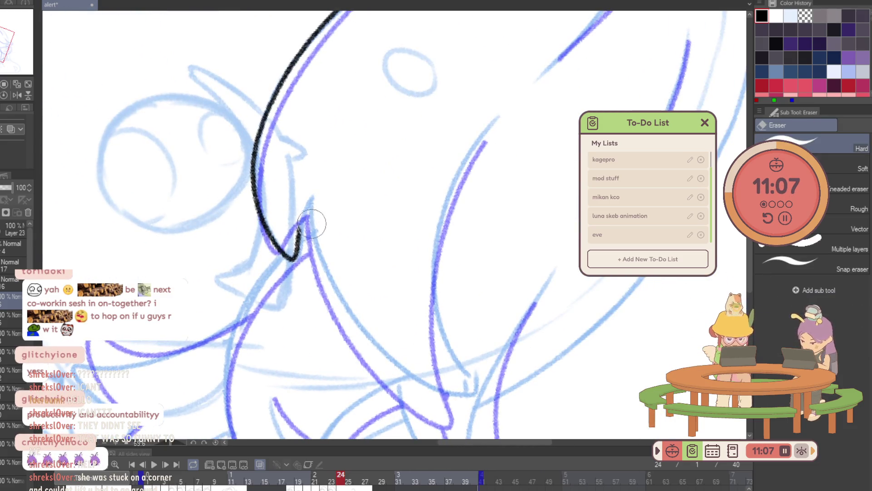
{"action": "key", "text": "p"}
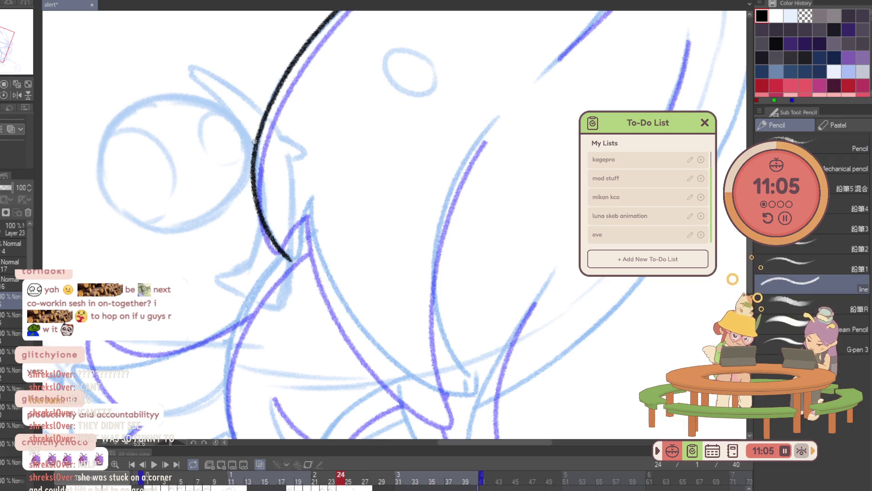
{"action": "scroll", "coordinate": [297, 269], "scroll_direction": "up", "scroll_amount": 3}
{"action": "left_click_drag", "start_coordinate": [311, 265], "coordinate": [322, 206]}
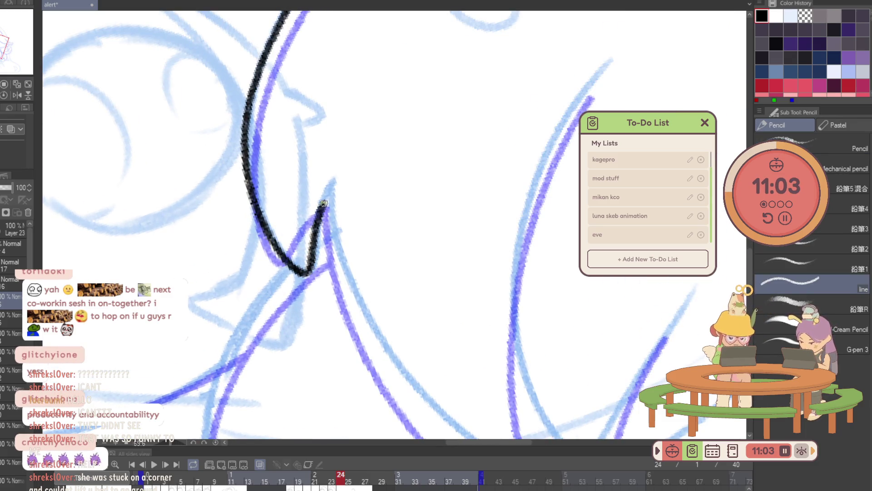
{"action": "scroll", "coordinate": [303, 224], "scroll_direction": "down", "scroll_amount": 2}
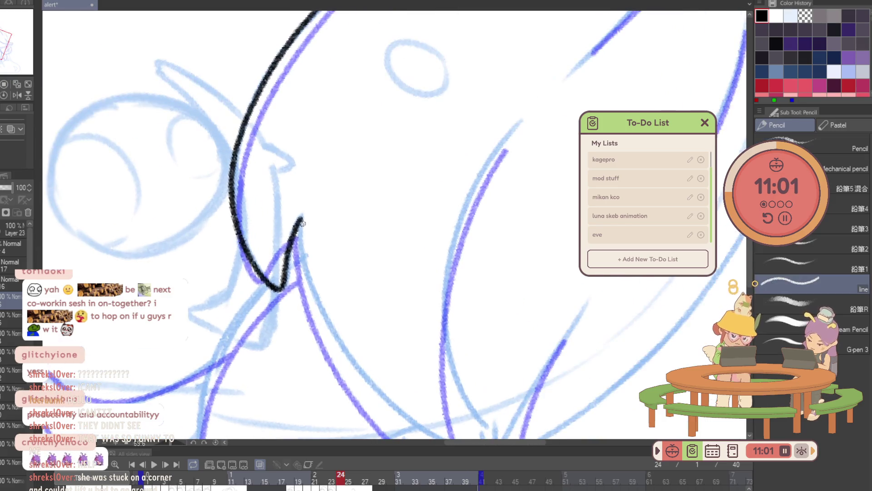
{"action": "mouse_move", "coordinate": [301, 221]}
{"action": "left_mouse_down"}
{"action": "mouse_move", "coordinate": [240, 144]}
{"action": "mouse_move", "coordinate": [267, 242]}
{"action": "mouse_move", "coordinate": [413, 340]}
{"action": "mouse_move", "coordinate": [444, 64]}
{"action": "mouse_move", "coordinate": [433, 155]}
{"action": "left_mouse_up"}
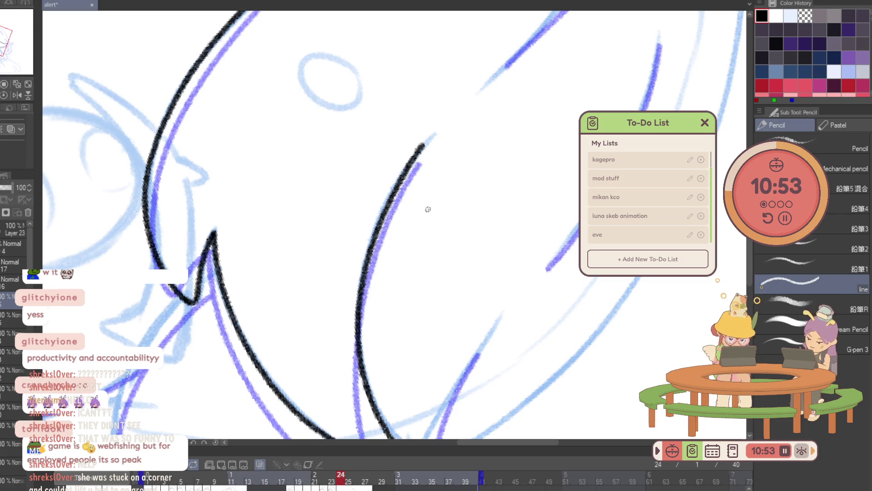
{"action": "scroll", "coordinate": [428, 209], "scroll_direction": "down", "scroll_amount": 5}
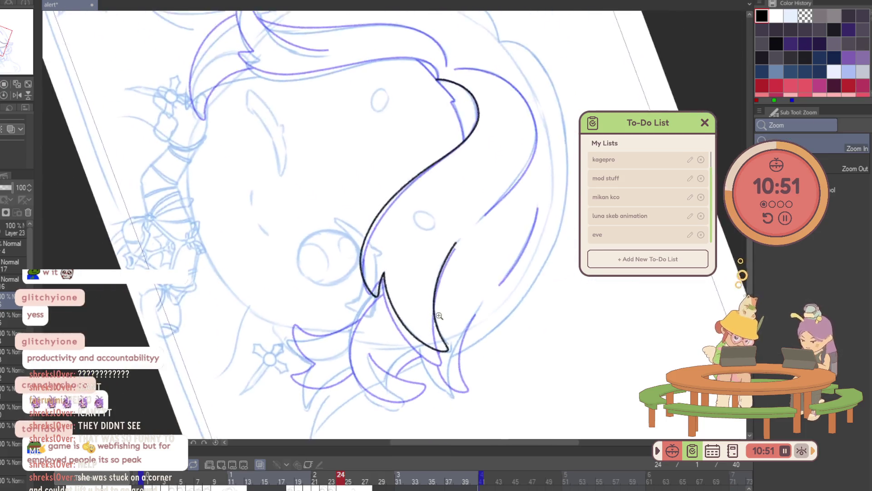
Ink the right arm of the V-shaped hair strand.
{"action": "scroll", "coordinate": [538, 295], "scroll_direction": "up", "scroll_amount": 3}
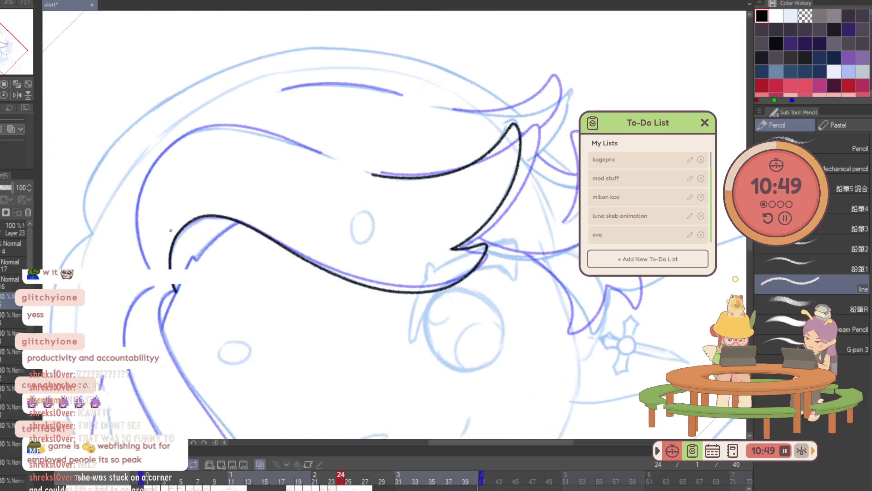
{"action": "scroll", "coordinate": [180, 331], "scroll_direction": "up", "scroll_amount": 5}
{"action": "mouse_move", "coordinate": [192, 305]}
{"action": "left_mouse_down"}
{"action": "mouse_move", "coordinate": [220, 247]}
{"action": "mouse_move", "coordinate": [352, 146]}
{"action": "left_mouse_up"}
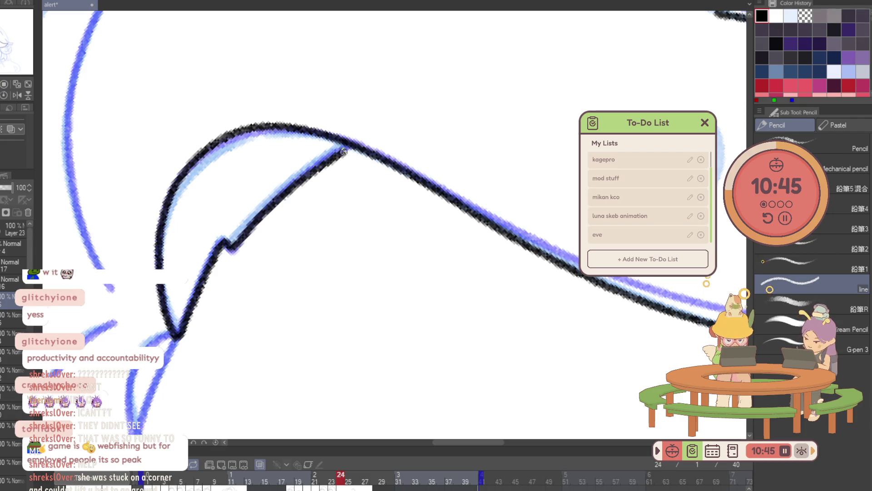
Level the canvas along the strand and ink the left strand line up from the bottom.
{"action": "key", "text": "ctrl+space"}
{"action": "scroll", "coordinate": [530, 61], "scroll_direction": "down", "scroll_amount": 5}
{"action": "scroll", "coordinate": [513, 172], "scroll_direction": "up", "scroll_amount": 3}
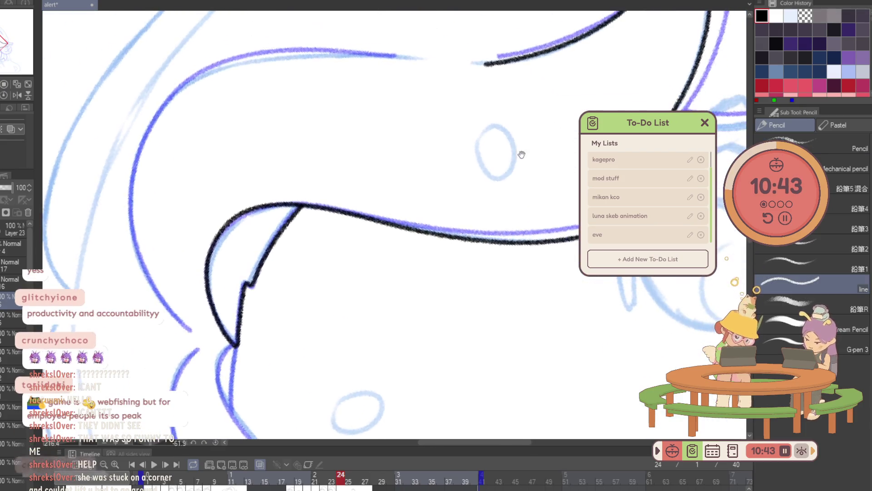
{"action": "left_click_drag", "start_coordinate": [530, 156], "coordinate": [384, 254]}
{"action": "left_click_drag", "start_coordinate": [471, 156], "coordinate": [389, 176]}
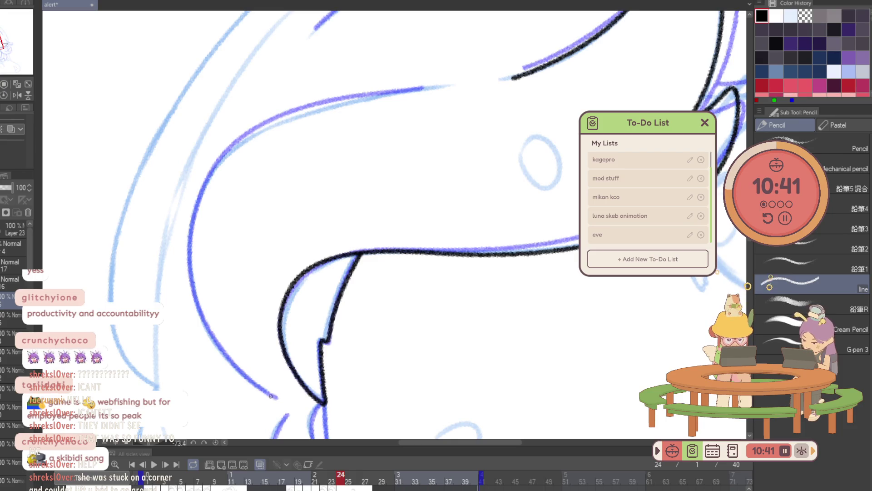
{"action": "mouse_move", "coordinate": [278, 399]}
{"action": "left_mouse_down"}
{"action": "mouse_move", "coordinate": [225, 156]}
{"action": "mouse_move", "coordinate": [289, 112]}
{"action": "mouse_move", "coordinate": [366, 94]}
{"action": "left_mouse_up"}
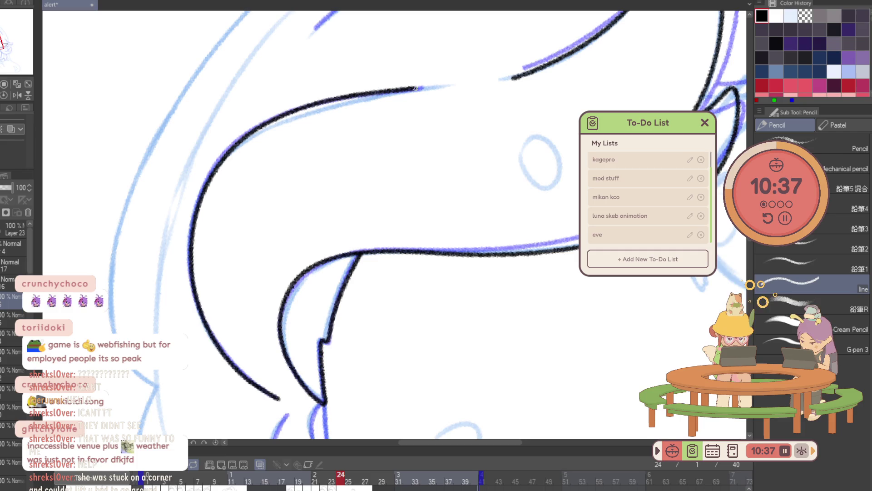
{"action": "left_click_drag", "start_coordinate": [546, 254], "coordinate": [529, 73]}
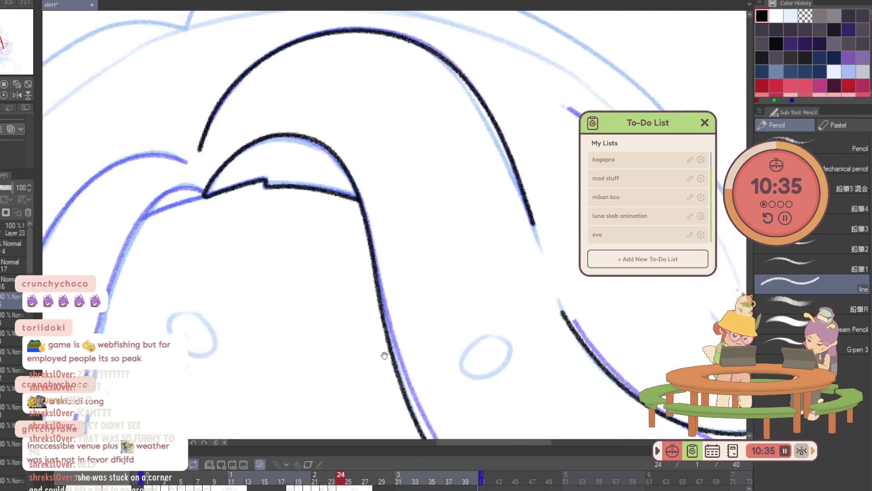
{"action": "mouse_move", "coordinate": [643, 310]}
{"action": "left_mouse_down"}
{"action": "mouse_move", "coordinate": [655, 318]}
{"action": "mouse_move", "coordinate": [573, 324]}
{"action": "left_mouse_up"}
{"action": "scroll", "coordinate": [665, 321], "scroll_direction": "down", "scroll_amount": 4}
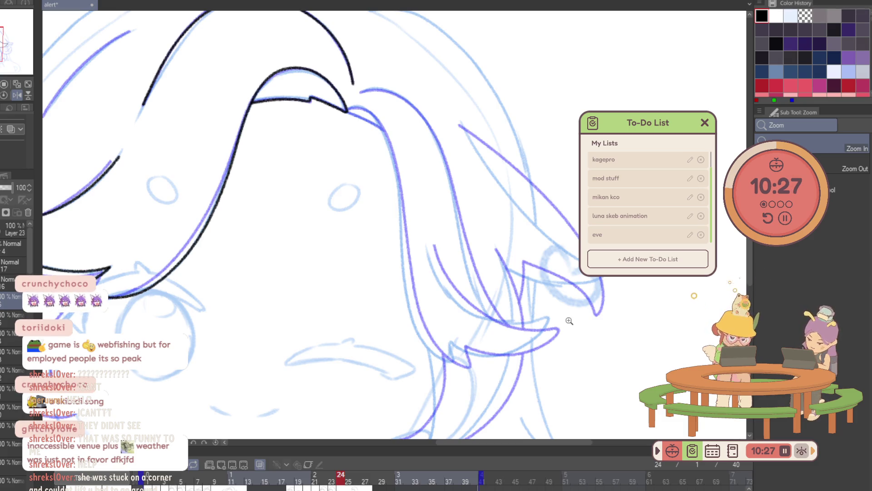
Ink the long strand down from the forelock tip, redrawing the first attempt.
{"action": "left_click", "coordinate": [470, 183]}
{"action": "left_click", "coordinate": [343, 100]}
{"action": "key", "text": "p"}
{"action": "left_click_drag", "start_coordinate": [329, 92], "coordinate": [333, 75]}
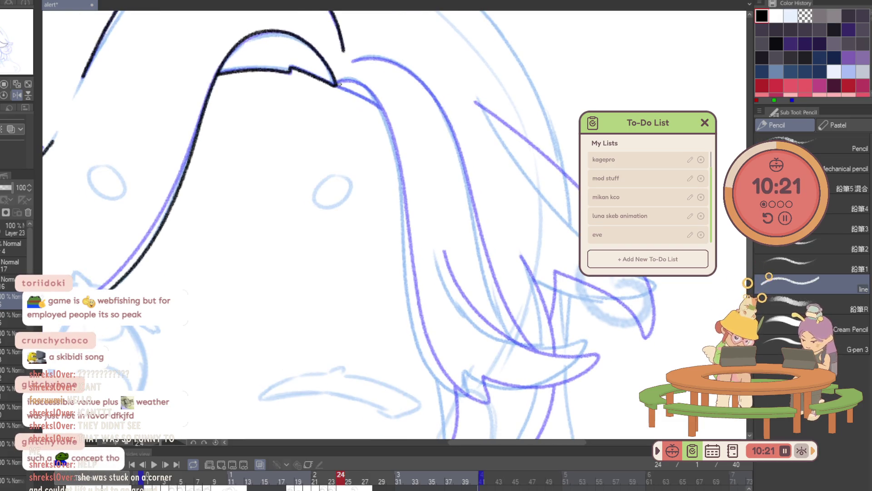
{"action": "left_click_drag", "start_coordinate": [337, 84], "coordinate": [368, 85]}
{"action": "left_click_drag", "start_coordinate": [390, 117], "coordinate": [406, 259]}
{"action": "key", "text": "ctrl+z"}
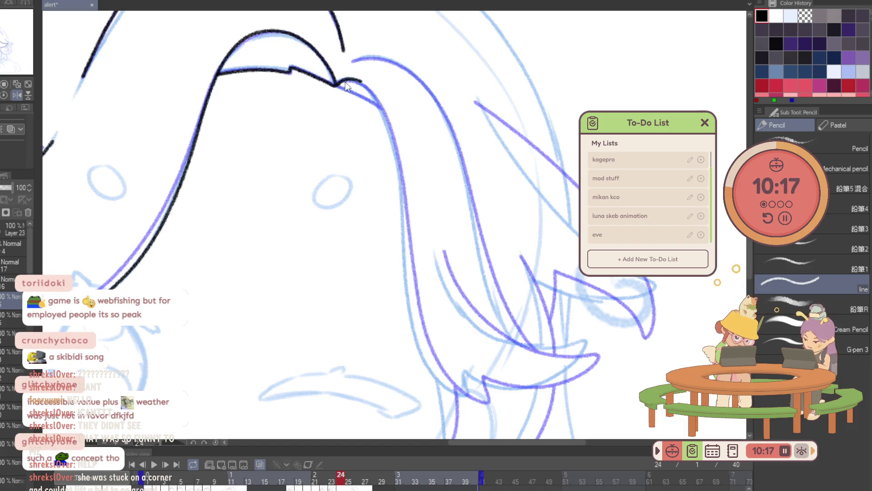
{"action": "left_click_drag", "start_coordinate": [347, 86], "coordinate": [368, 62]}
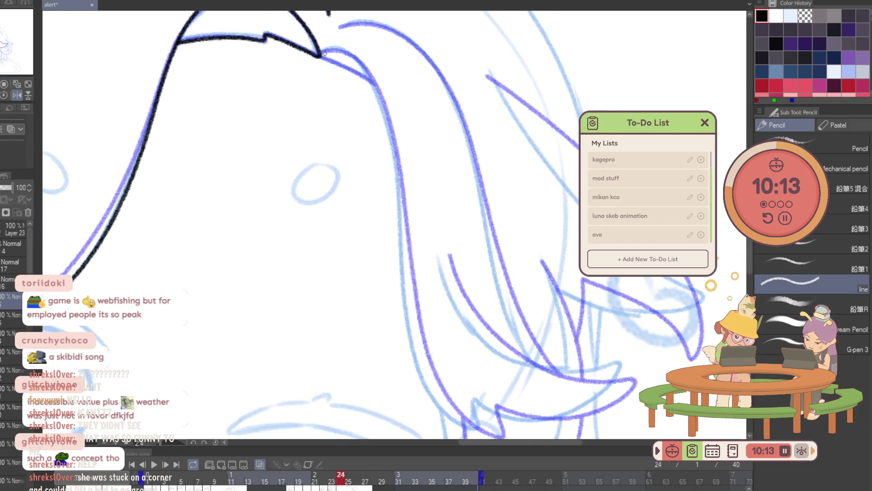
{"action": "left_click_drag", "start_coordinate": [370, 74], "coordinate": [384, 113]}
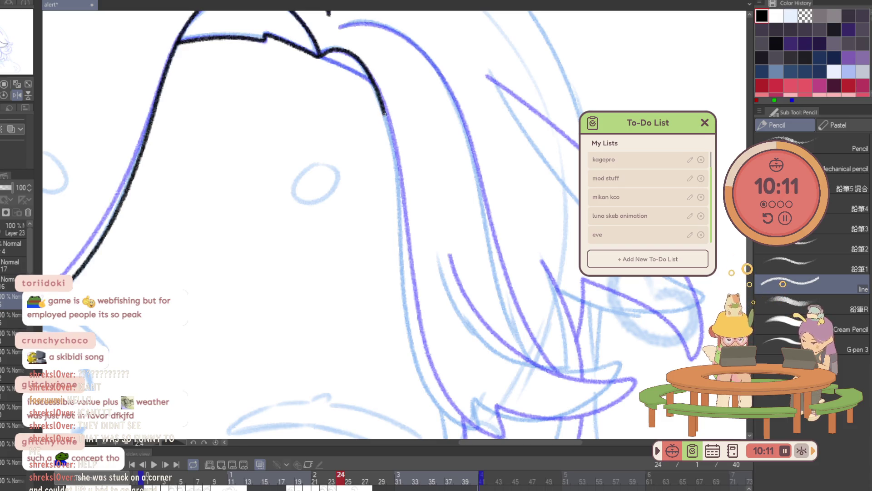
{"action": "mouse_move", "coordinate": [394, 166]}
{"action": "left_mouse_down"}
{"action": "mouse_move", "coordinate": [412, 325]}
{"action": "mouse_move", "coordinate": [442, 403]}
{"action": "left_mouse_up"}
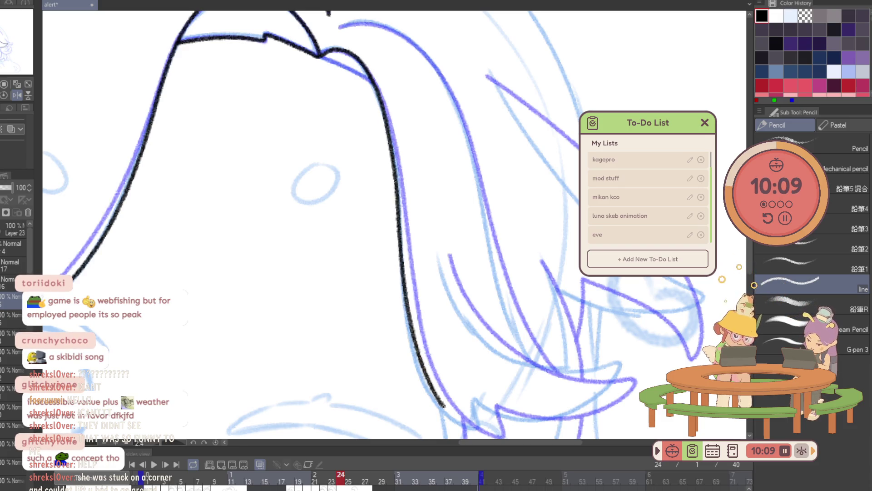
Rotate the canvas and ink over the corner of the side hair line.
{"action": "mouse_move", "coordinate": [573, 329]}
{"action": "left_mouse_down"}
{"action": "mouse_move", "coordinate": [227, 283]}
{"action": "mouse_move", "coordinate": [229, 249]}
{"action": "mouse_move", "coordinate": [296, 224]}
{"action": "mouse_move", "coordinate": [492, 215]}
{"action": "left_mouse_up"}
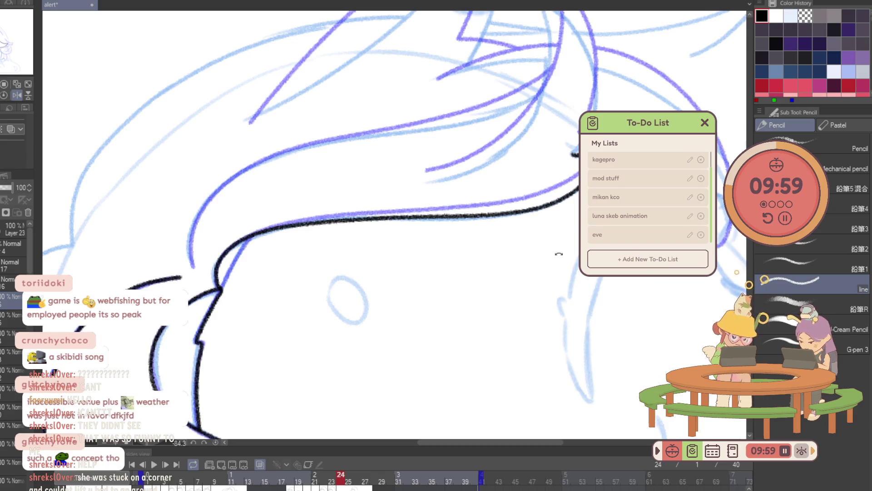
{"action": "scroll", "coordinate": [222, 309], "scroll_direction": "up", "scroll_amount": 1}
{"action": "scroll", "coordinate": [222, 309], "scroll_direction": "up", "scroll_amount": 2}
{"action": "left_click_drag", "start_coordinate": [223, 309], "coordinate": [290, 202]}
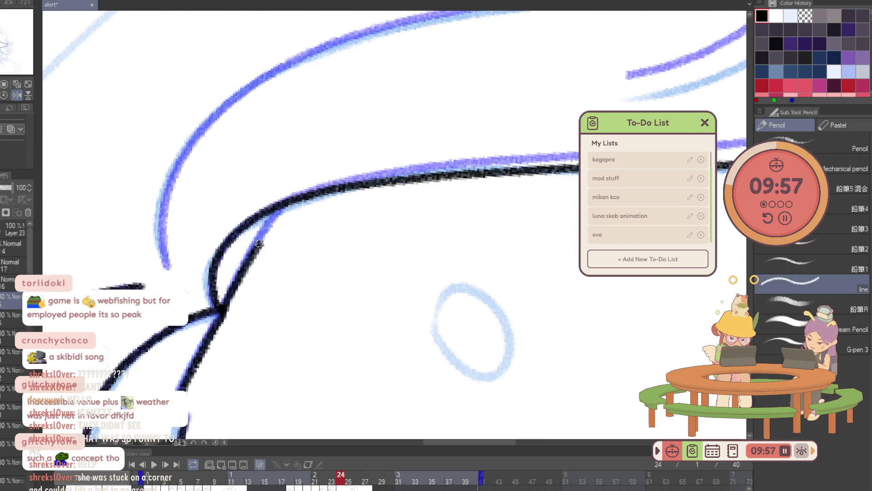
{"action": "scroll", "coordinate": [253, 237], "scroll_direction": "down", "scroll_amount": 3}
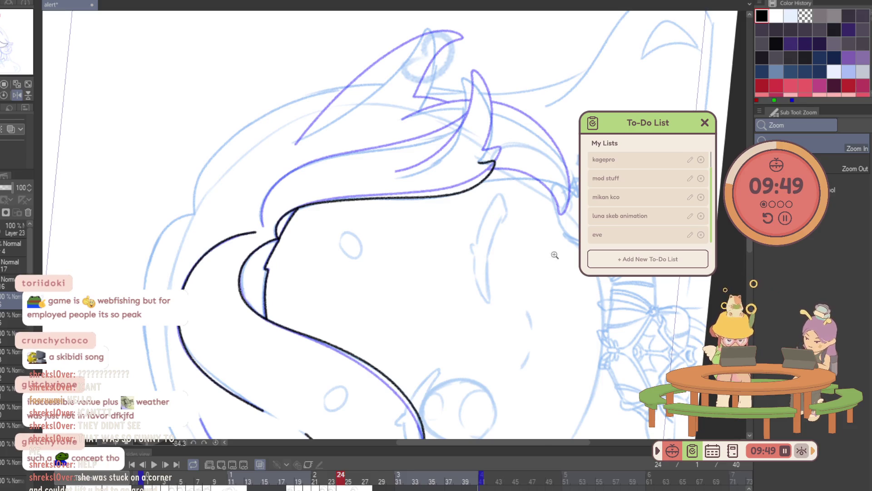
Rotate and zoom the view onto the chin curve and the purple hair sketch.
{"action": "left_click_drag", "start_coordinate": [511, 121], "coordinate": [411, 336]}
{"action": "scroll", "coordinate": [411, 336], "scroll_direction": "up", "scroll_amount": 1}
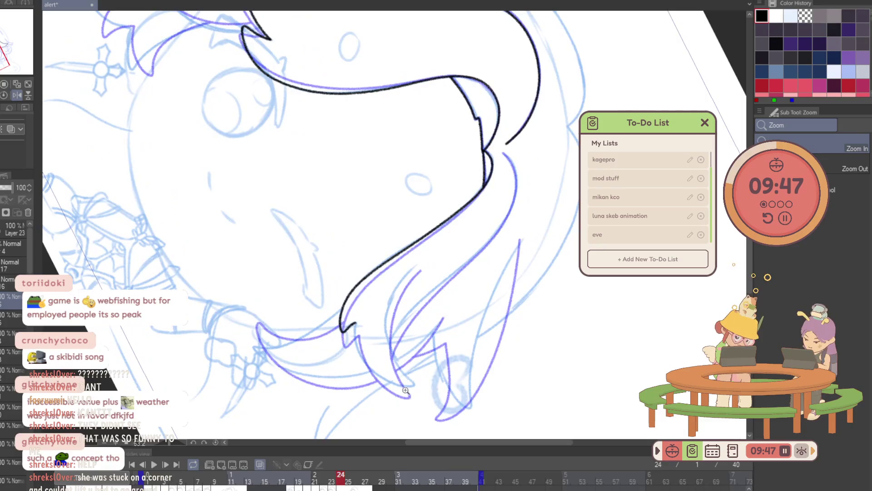
{"action": "scroll", "coordinate": [409, 356], "scroll_direction": "up", "scroll_amount": 1}
{"action": "scroll", "coordinate": [357, 218], "scroll_direction": "up", "scroll_amount": 1}
{"action": "mouse_move", "coordinate": [339, 355]}
{"action": "left_mouse_down"}
{"action": "mouse_move", "coordinate": [274, 304]}
{"action": "mouse_move", "coordinate": [275, 231]}
{"action": "left_mouse_up"}
{"action": "key", "text": "p"}
{"action": "mouse_move", "coordinate": [276, 200]}
{"action": "left_mouse_down"}
{"action": "mouse_move", "coordinate": [218, 200]}
{"action": "mouse_move", "coordinate": [390, 370]}
{"action": "mouse_move", "coordinate": [377, 40]}
{"action": "left_mouse_up"}
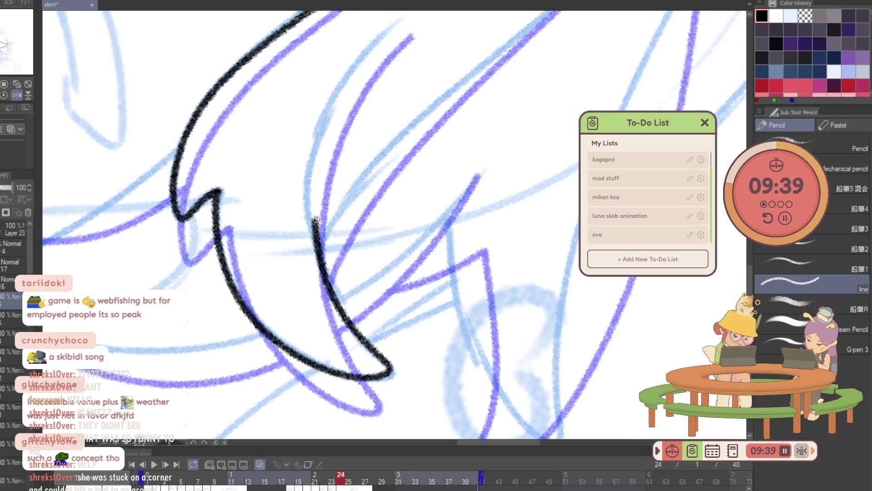
{"action": "scroll", "coordinate": [393, 71], "scroll_direction": "down", "scroll_amount": 5}
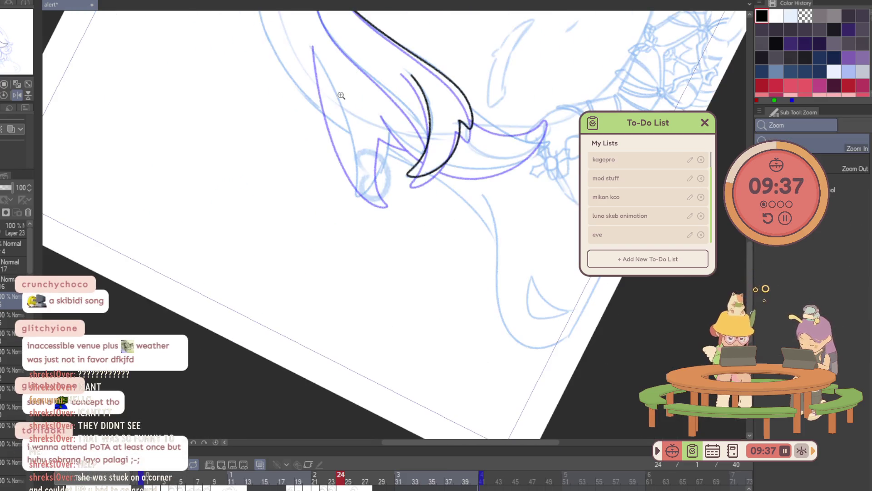
{"action": "scroll", "coordinate": [537, 253], "scroll_direction": "up", "scroll_amount": 3}
{"action": "scroll", "coordinate": [451, 329], "scroll_direction": "down", "scroll_amount": 2}
{"action": "scroll", "coordinate": [346, 105], "scroll_direction": "up", "scroll_amount": 5}
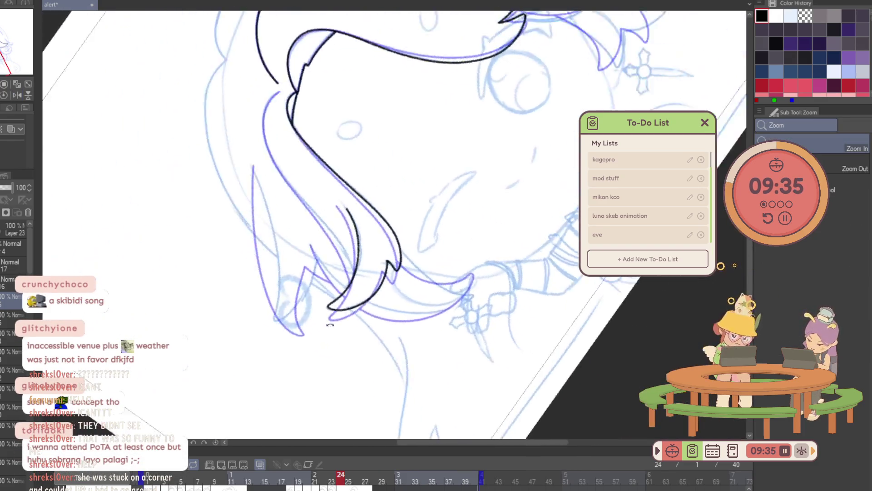
{"action": "scroll", "coordinate": [496, 279], "scroll_direction": "down", "scroll_amount": 2}
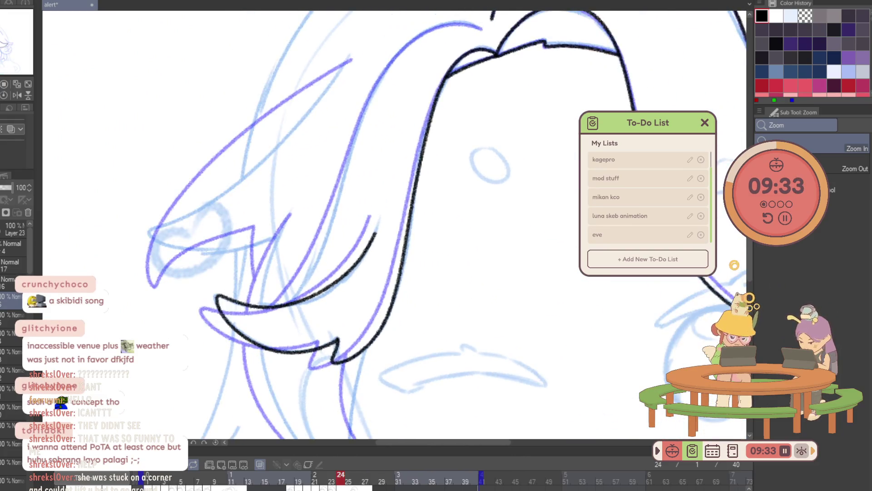
{"action": "key", "text": "p"}
{"action": "scroll", "coordinate": [311, 304], "scroll_direction": "up", "scroll_amount": 2}
{"action": "key", "text": "slash"}
{"action": "scroll", "coordinate": [290, 281], "scroll_direction": "up", "scroll_amount": 2}
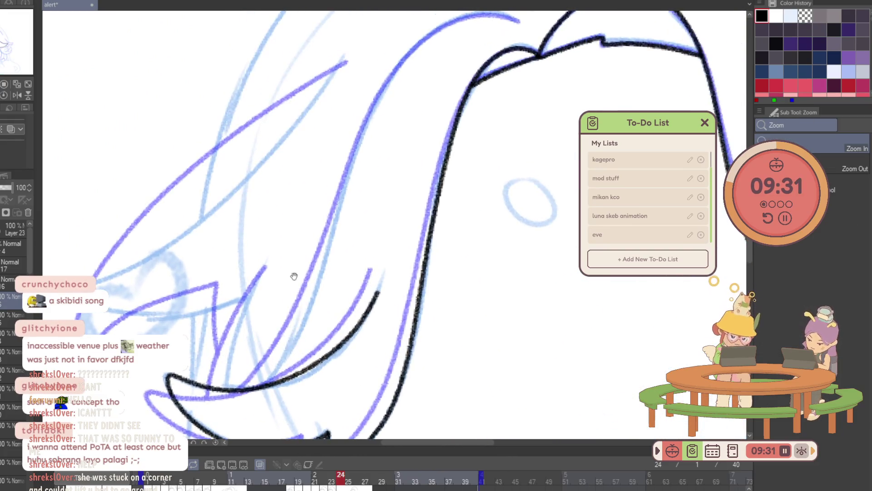
{"action": "scroll", "coordinate": [255, 354], "scroll_direction": "up", "scroll_amount": 1}
{"action": "key", "text": "p"}
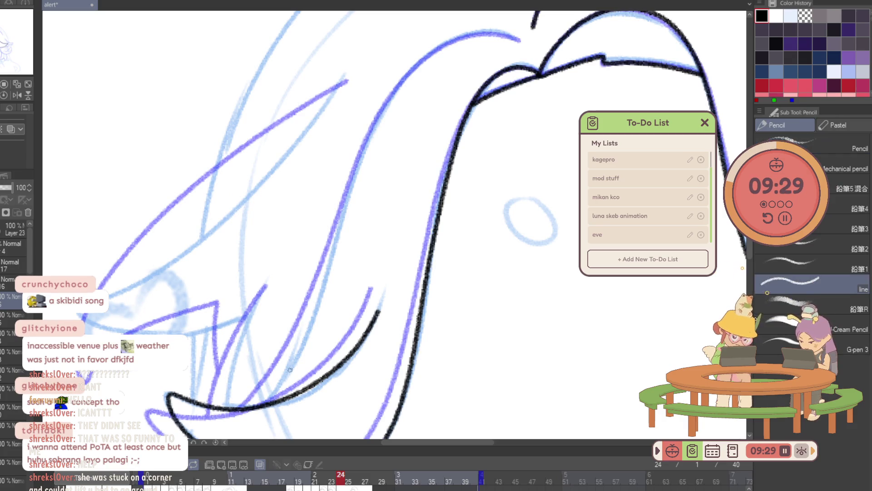
Ink one long line from the chin curve up the hair after undoing three trial strokes.
{"action": "mouse_move", "coordinate": [288, 372]}
{"action": "left_mouse_down"}
{"action": "mouse_move", "coordinate": [440, 50]}
{"action": "mouse_move", "coordinate": [460, 38]}
{"action": "left_mouse_up"}
{"action": "key", "text": "ctrl+z"}
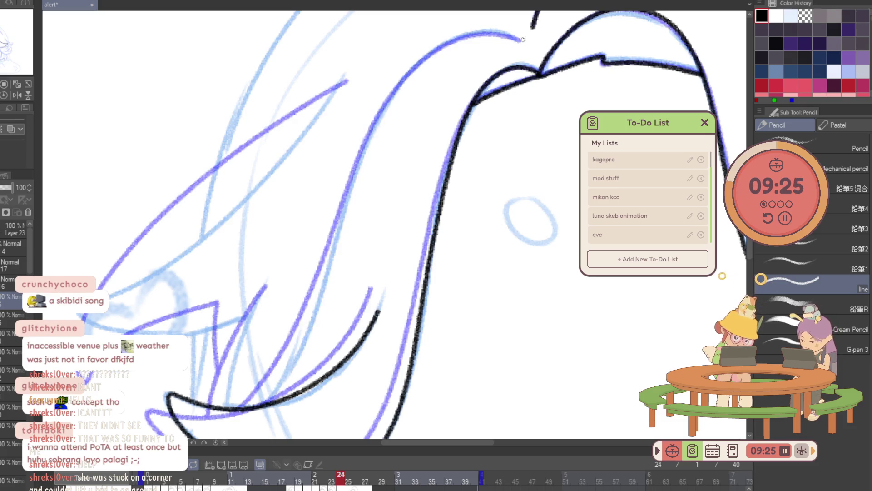
{"action": "left_click_drag", "start_coordinate": [517, 40], "coordinate": [368, 142]}
{"action": "key", "text": "ctrl+z"}
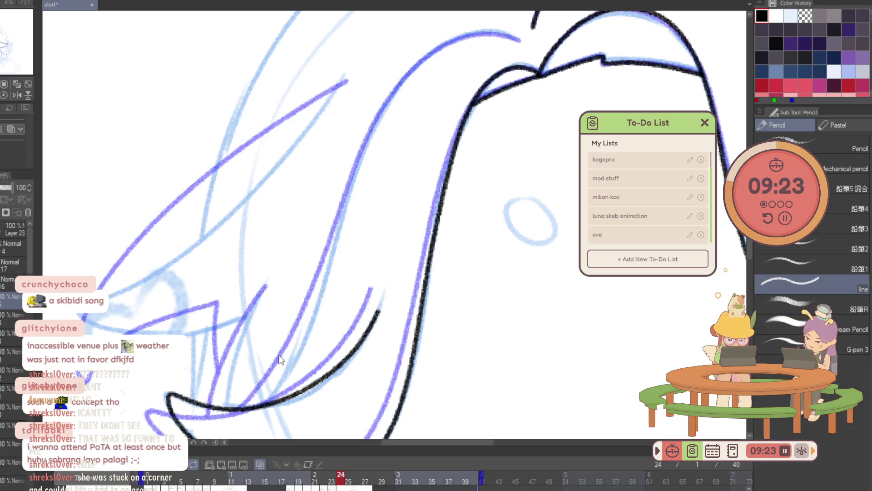
{"action": "left_click_drag", "start_coordinate": [271, 397], "coordinate": [289, 372]}
{"action": "key", "text": "ctrl+z"}
{"action": "mouse_move", "coordinate": [265, 407]}
{"action": "left_mouse_down"}
{"action": "mouse_move", "coordinate": [455, 40]}
{"action": "mouse_move", "coordinate": [521, 40]}
{"action": "left_mouse_up"}
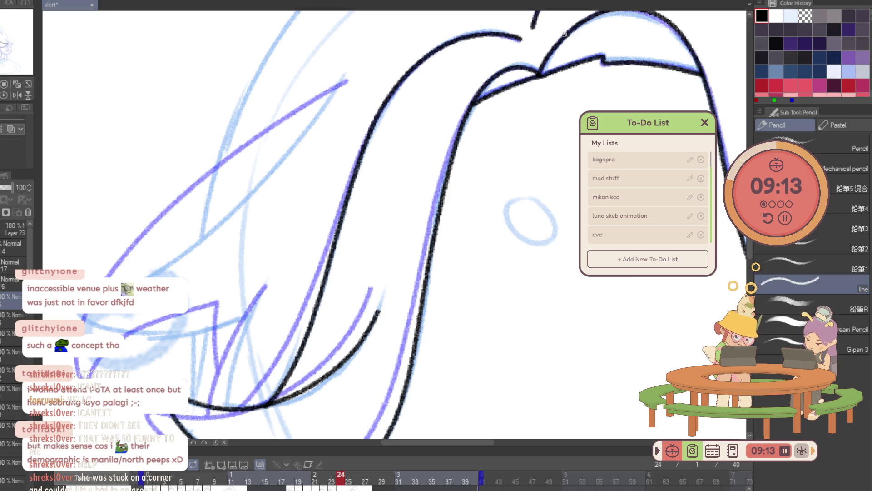
Ink the strand running down from the zigzag hair tip, retrying the first strokes.
{"action": "left_click_drag", "start_coordinate": [374, 345], "coordinate": [409, 81]}
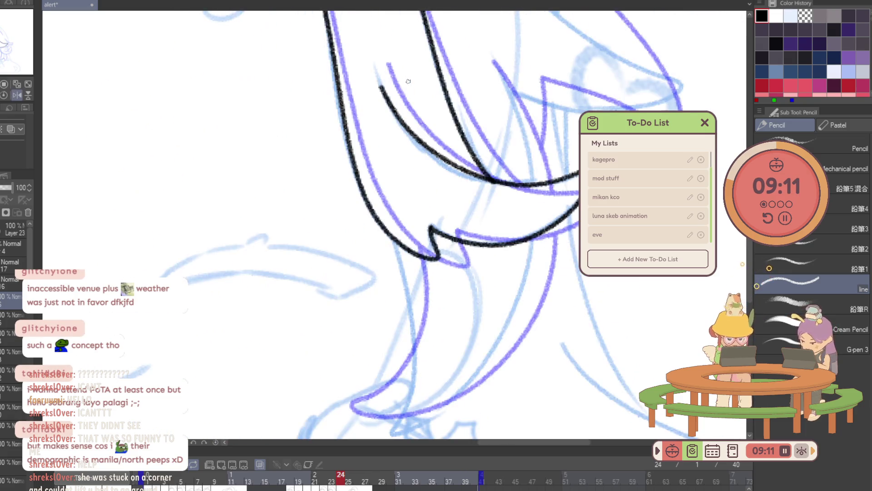
{"action": "left_click_drag", "start_coordinate": [441, 291], "coordinate": [442, 214]}
{"action": "mouse_move", "coordinate": [394, 163]}
{"action": "left_mouse_down"}
{"action": "mouse_move", "coordinate": [417, 290]}
{"action": "mouse_move", "coordinate": [503, 269]}
{"action": "left_mouse_up"}
{"action": "key", "text": "ctrl+z"}
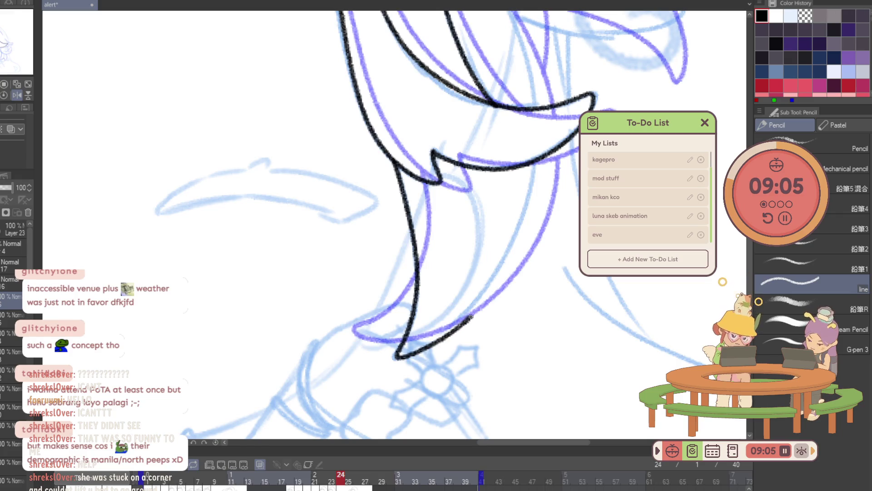
{"action": "key", "text": "ctrl+z"}
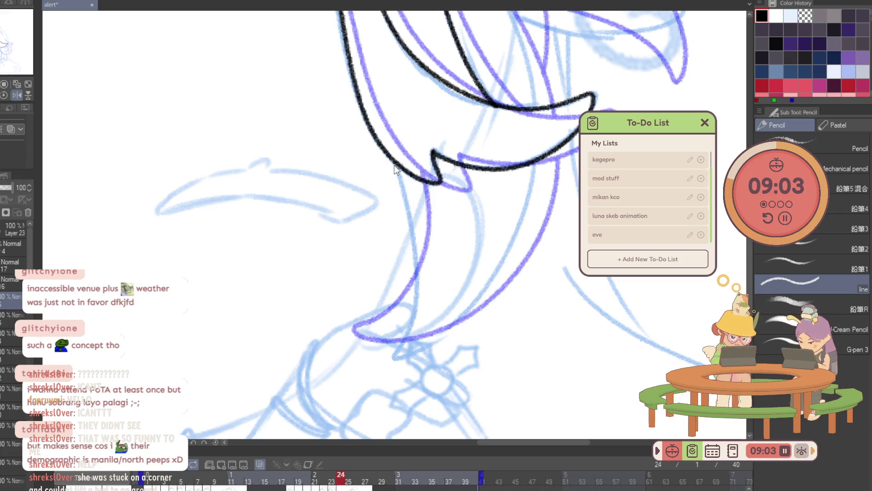
{"action": "mouse_move", "coordinate": [393, 161]}
{"action": "left_mouse_down"}
{"action": "mouse_move", "coordinate": [413, 285]}
{"action": "mouse_move", "coordinate": [497, 275]}
{"action": "mouse_move", "coordinate": [560, 124]}
{"action": "mouse_move", "coordinate": [597, 296]}
{"action": "mouse_move", "coordinate": [508, 346]}
{"action": "left_mouse_up"}
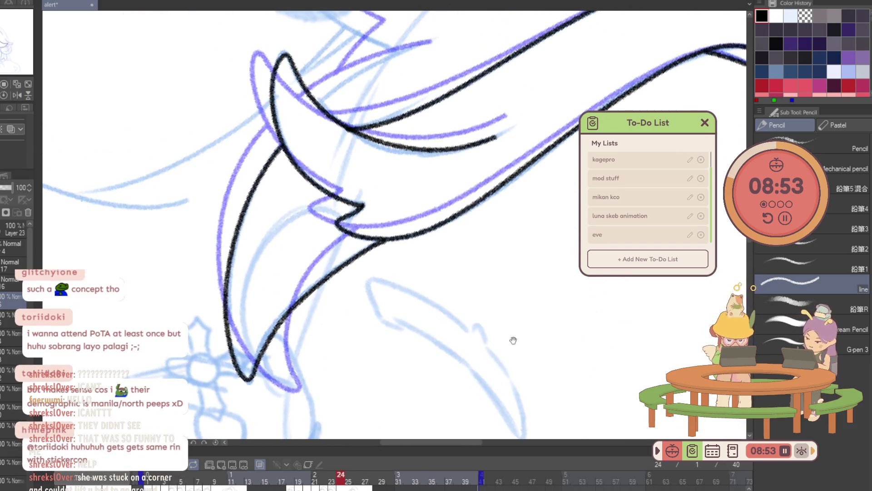
Ink a short vertical strand line, then reframe and zoom out over the head.
{"action": "left_click_drag", "start_coordinate": [559, 281], "coordinate": [482, 342]}
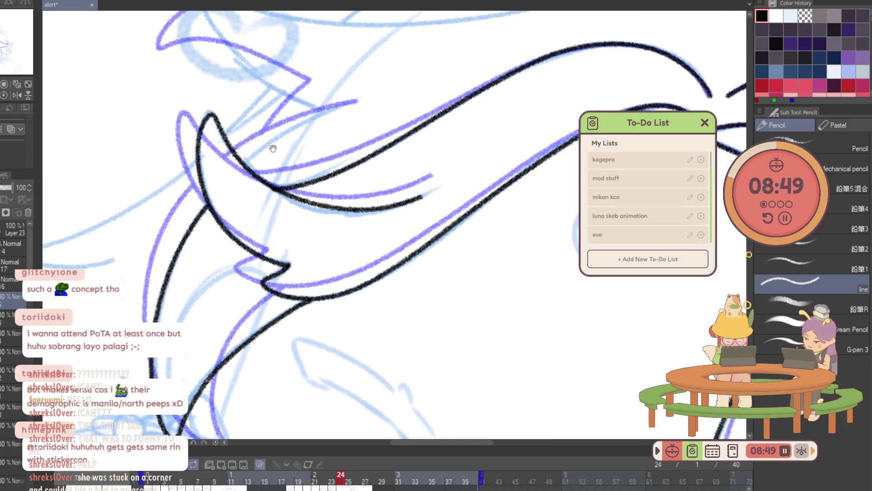
{"action": "left_click_drag", "start_coordinate": [259, 142], "coordinate": [274, 166]}
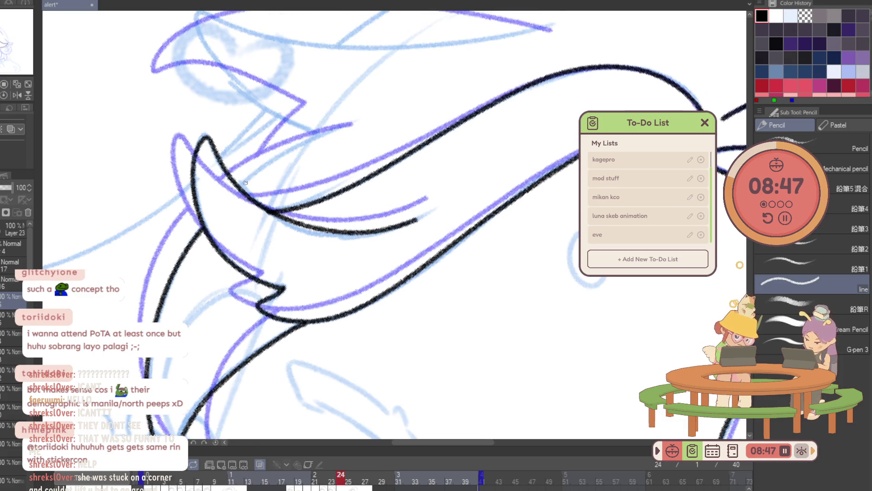
{"action": "mouse_move", "coordinate": [535, 211]}
{"action": "left_mouse_down"}
{"action": "mouse_move", "coordinate": [448, 357]}
{"action": "mouse_move", "coordinate": [343, 468]}
{"action": "left_mouse_up"}
{"action": "mouse_move", "coordinate": [332, 229]}
{"action": "left_mouse_down"}
{"action": "mouse_move", "coordinate": [332, 170]}
{"action": "mouse_move", "coordinate": [363, 90]}
{"action": "mouse_move", "coordinate": [489, 320]}
{"action": "mouse_move", "coordinate": [525, 368]}
{"action": "left_mouse_up"}
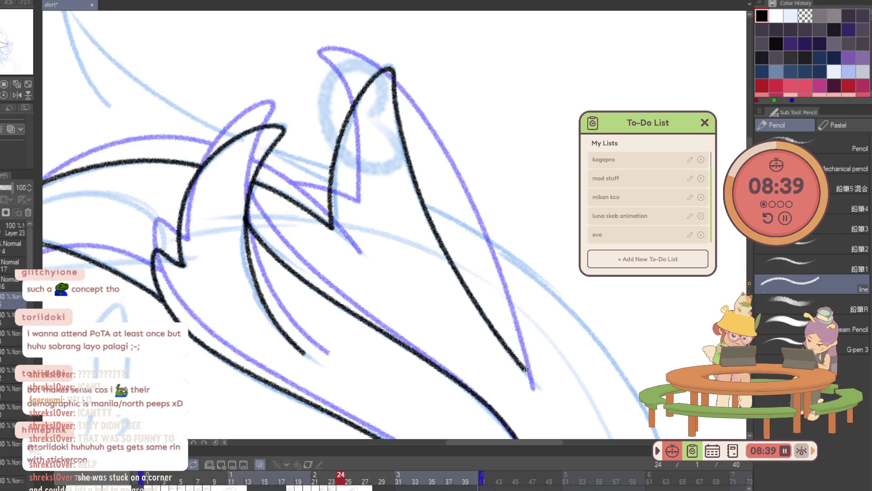
{"action": "left_click", "coordinate": [4, 91]}
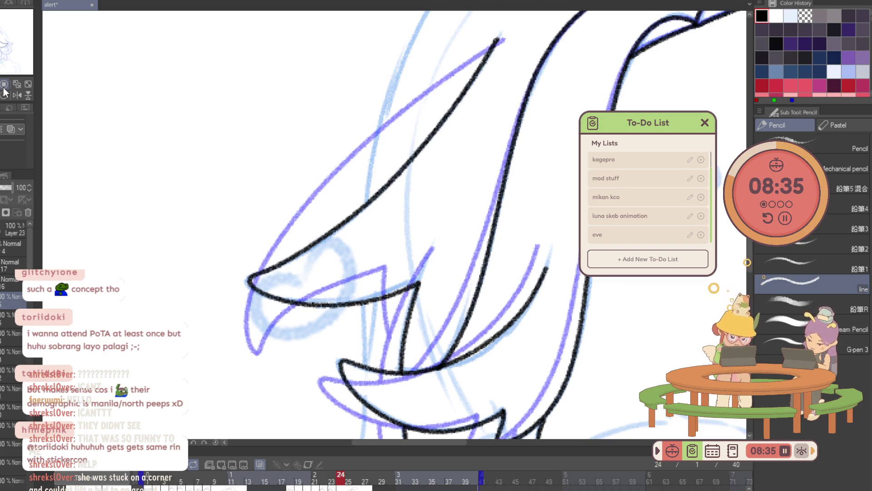
{"action": "left_click", "coordinate": [452, 237], "text": "alt"}
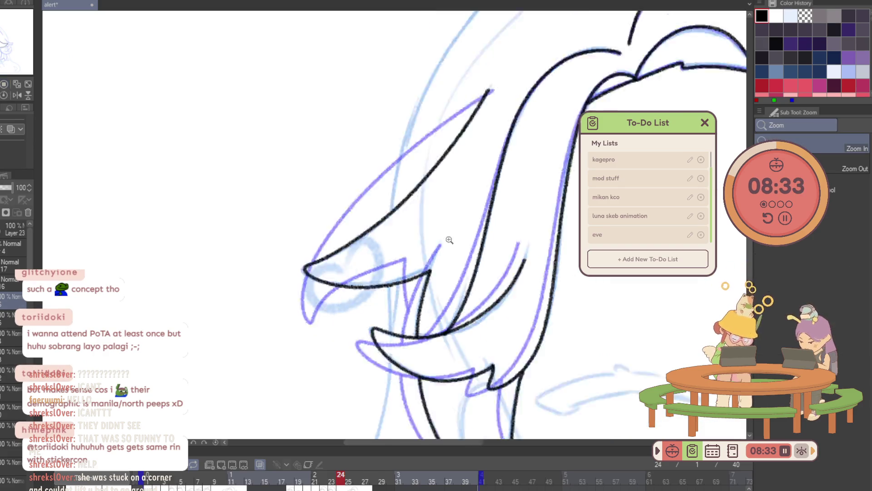
Zoom in on frame 24's lower-left hair strands, checking against frame 23 with onion skin toggled.
{"action": "left_click", "coordinate": [449, 240], "text": "alt"}
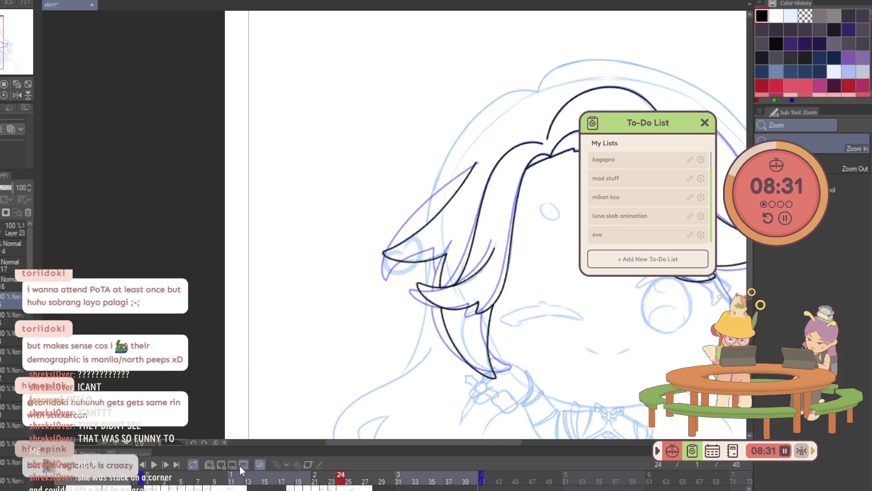
{"action": "left_click", "coordinate": [262, 464]}
{"action": "left_click", "coordinate": [263, 462]}
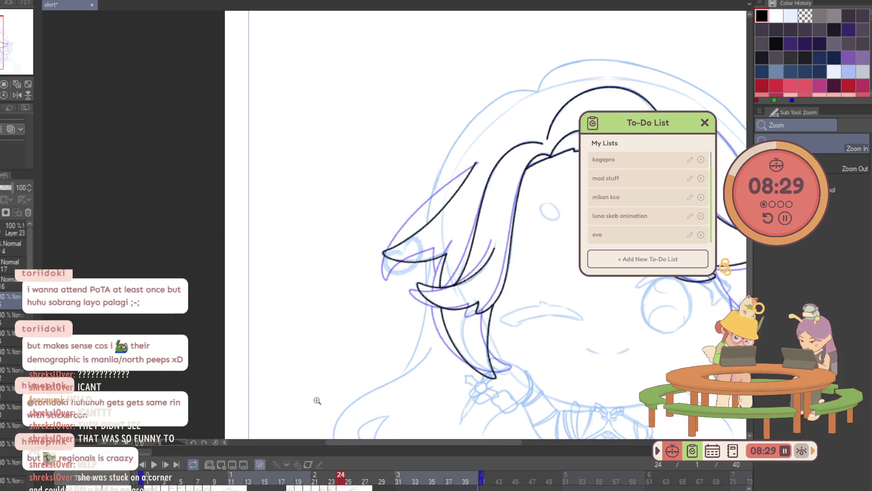
{"action": "left_click", "coordinate": [315, 420], "text": "alt"}
{"action": "left_click", "coordinate": [523, 306]}
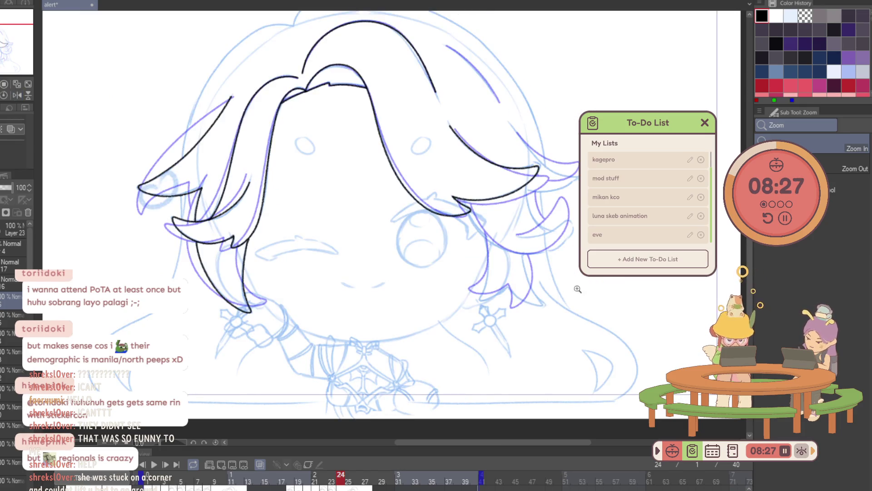
{"action": "left_click_drag", "start_coordinate": [522, 306], "coordinate": [591, 370]}
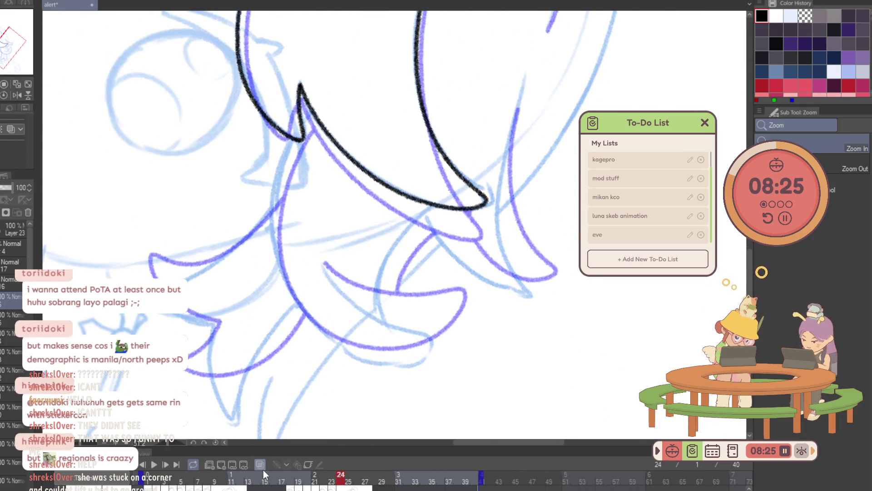
{"action": "left_click", "coordinate": [263, 464]}
{"action": "key", "text": "p"}
{"action": "key", "text": "Left"}
{"action": "key", "text": "Right"}
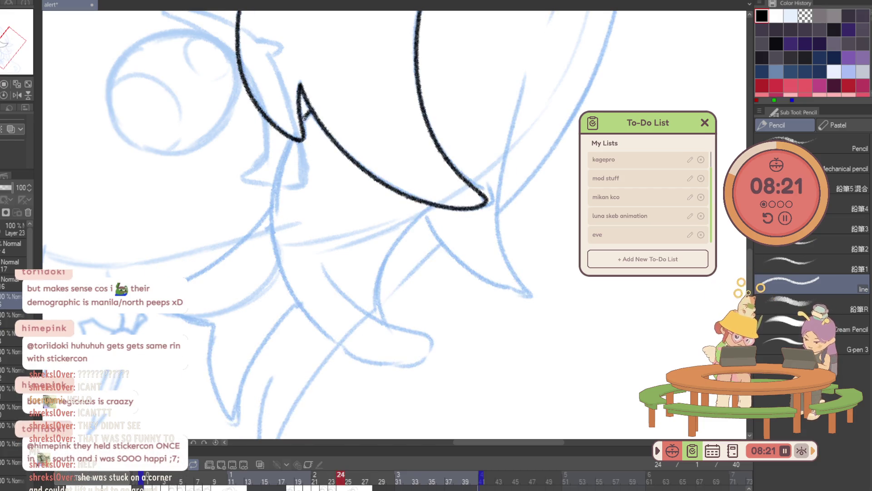
Ink the curled hair lock with a pointed tip below the cheek, redoing the tip stroke.
{"action": "mouse_move", "coordinate": [287, 141]}
{"action": "left_mouse_down"}
{"action": "mouse_move", "coordinate": [318, 334]}
{"action": "mouse_move", "coordinate": [388, 364]}
{"action": "left_mouse_up"}
{"action": "left_click_drag", "start_coordinate": [431, 348], "coordinate": [326, 267]}
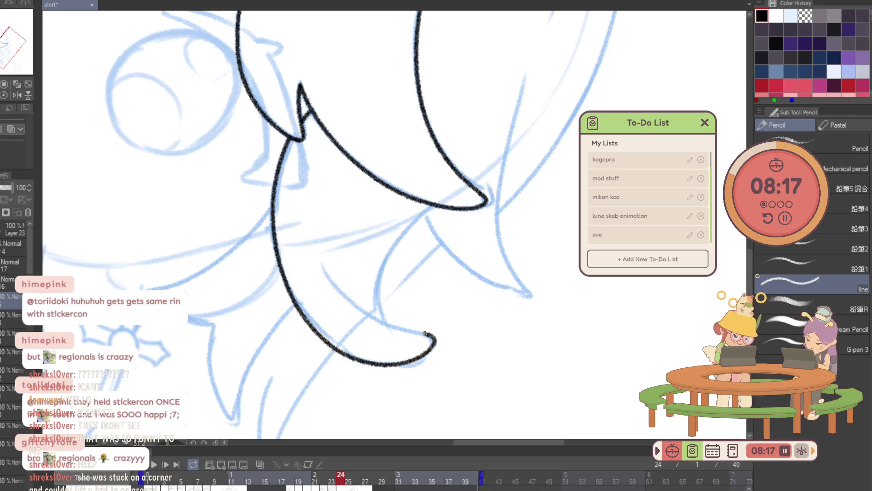
{"action": "left_click_drag", "start_coordinate": [382, 314], "coordinate": [426, 212]}
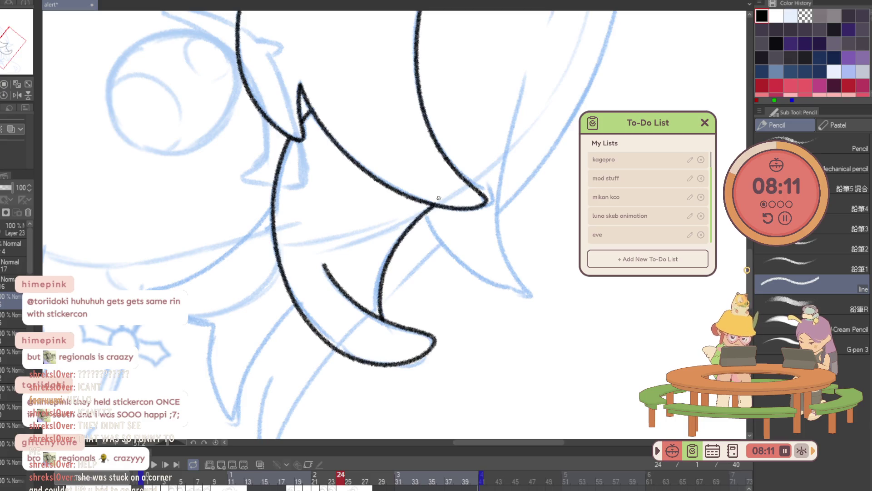
{"action": "left_click_drag", "start_coordinate": [432, 218], "coordinate": [514, 297]}
{"action": "key", "text": "ctrl+z"}
{"action": "mouse_move", "coordinate": [451, 251]}
{"action": "left_mouse_down"}
{"action": "mouse_move", "coordinate": [527, 293]}
{"action": "mouse_move", "coordinate": [501, 219]}
{"action": "mouse_move", "coordinate": [525, 86]}
{"action": "left_mouse_up"}
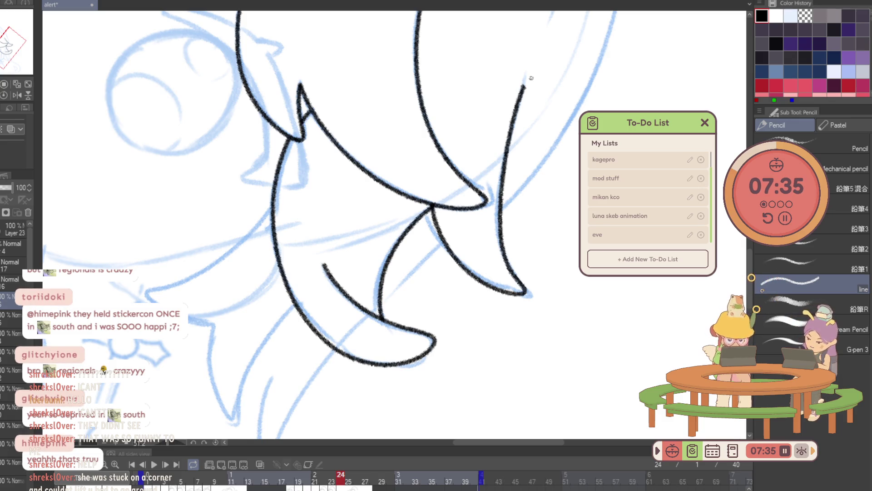
{"action": "key", "text": "ctrl+z"}
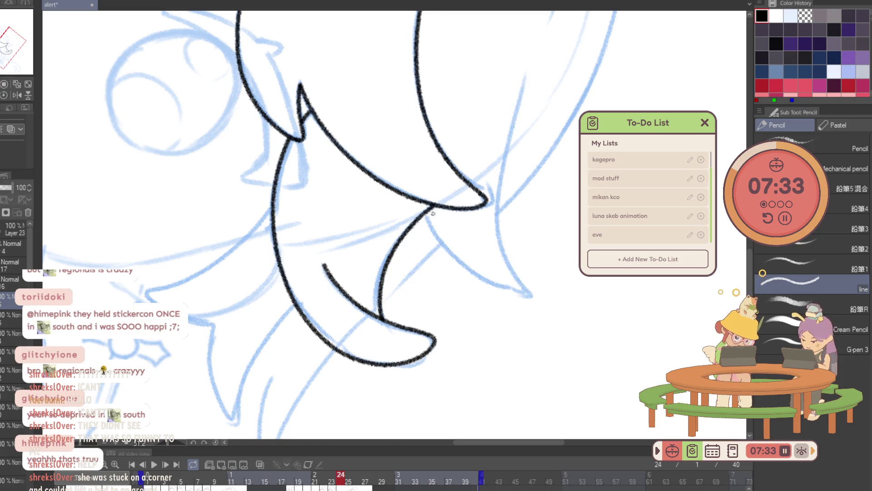
{"action": "mouse_move", "coordinate": [433, 209]}
{"action": "left_mouse_down"}
{"action": "mouse_move", "coordinate": [513, 291]}
{"action": "mouse_move", "coordinate": [521, 94]}
{"action": "mouse_move", "coordinate": [346, 423]}
{"action": "left_mouse_up"}
{"action": "key", "text": "comma"}
{"action": "key", "text": "period"}
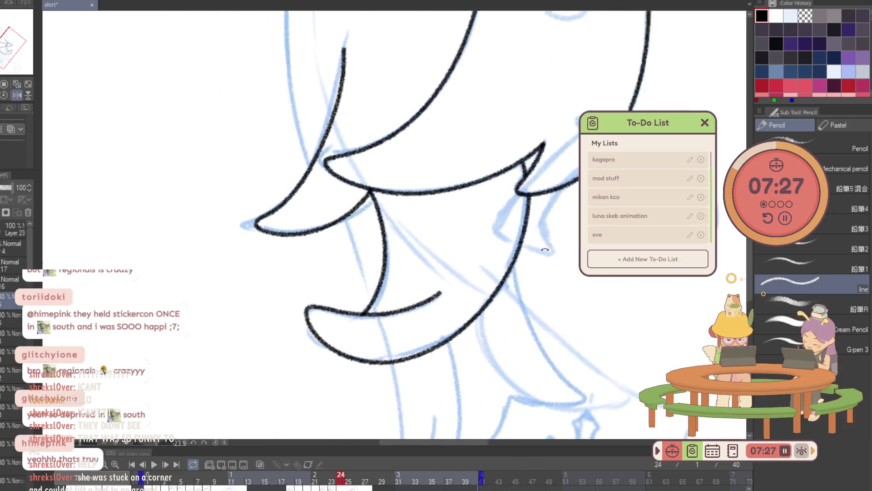
Ink a long strand line up the hair over the neighbouring frame's onion skin.
{"action": "left_click", "coordinate": [260, 463]}
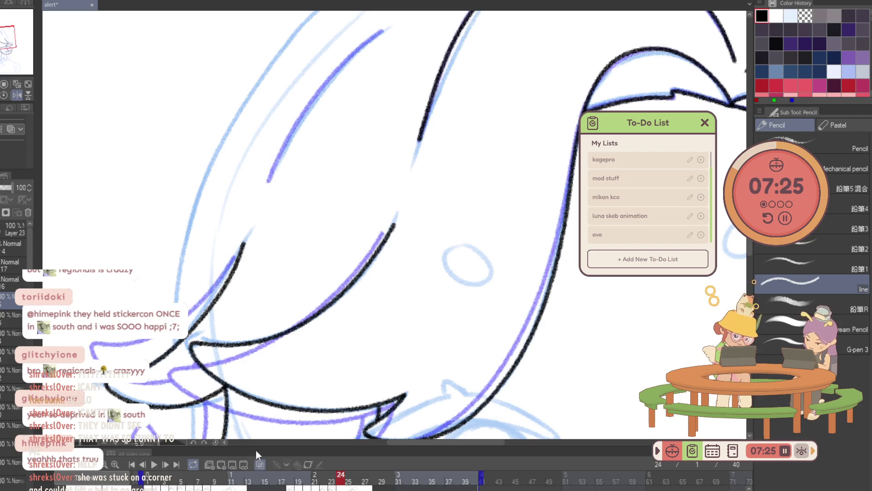
{"action": "left_click_drag", "start_coordinate": [267, 184], "coordinate": [286, 137]}
{"action": "key", "text": "ctrl+z"}
{"action": "left_click_drag", "start_coordinate": [268, 181], "coordinate": [373, 40]}
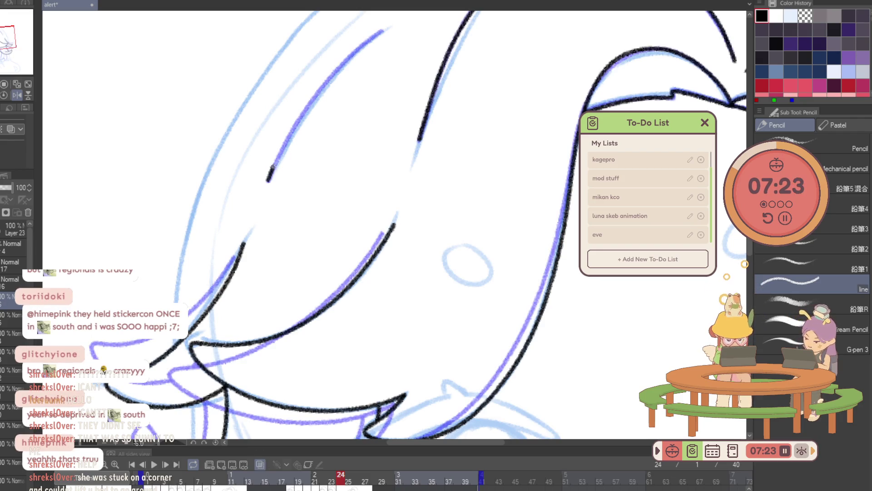
{"action": "left_click", "coordinate": [256, 461]}
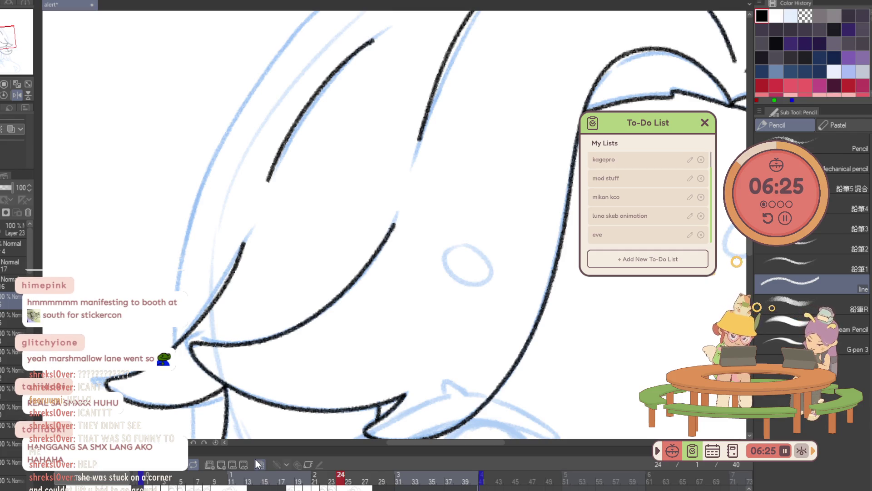
{"action": "key", "text": "Left"}
{"action": "left_click_drag", "start_coordinate": [374, 280], "coordinate": [392, 151]}
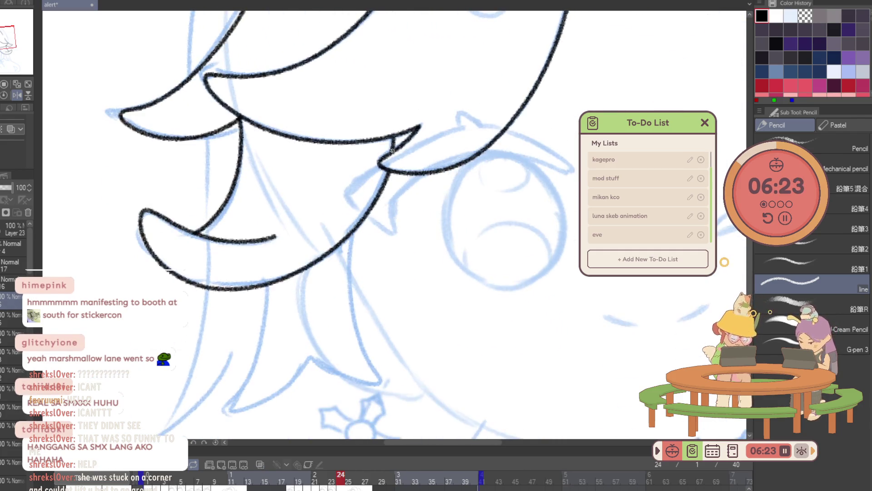
Zoom in near the collar, ink a short black line down from it, then advance to frame 25.
{"action": "key", "text": "Right"}
{"action": "scroll", "coordinate": [459, 366], "scroll_direction": "right", "scroll_amount": 5}
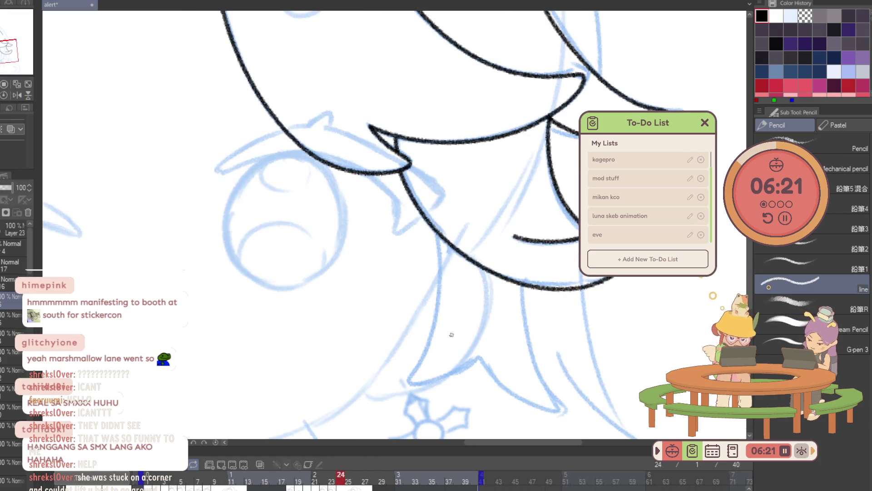
{"action": "left_click", "coordinate": [459, 366]}
{"action": "key", "text": "p"}
{"action": "mouse_move", "coordinate": [427, 196]}
{"action": "left_mouse_down"}
{"action": "mouse_move", "coordinate": [418, 330]}
{"action": "mouse_move", "coordinate": [487, 354]}
{"action": "mouse_move", "coordinate": [417, 404]}
{"action": "mouse_move", "coordinate": [337, 274]}
{"action": "mouse_move", "coordinate": [337, 324]}
{"action": "mouse_move", "coordinate": [364, 364]}
{"action": "mouse_move", "coordinate": [376, 316]}
{"action": "mouse_move", "coordinate": [441, 223]}
{"action": "left_mouse_up"}
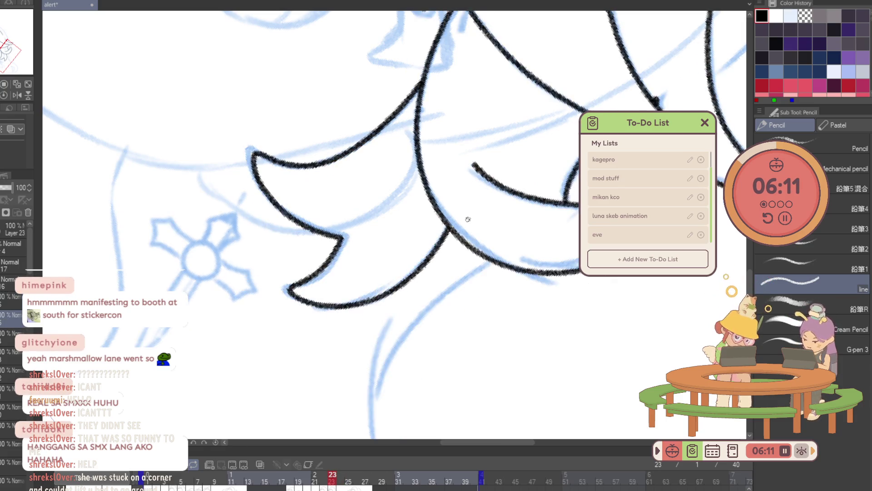
{"action": "key", "text": "ctrl+Right"}
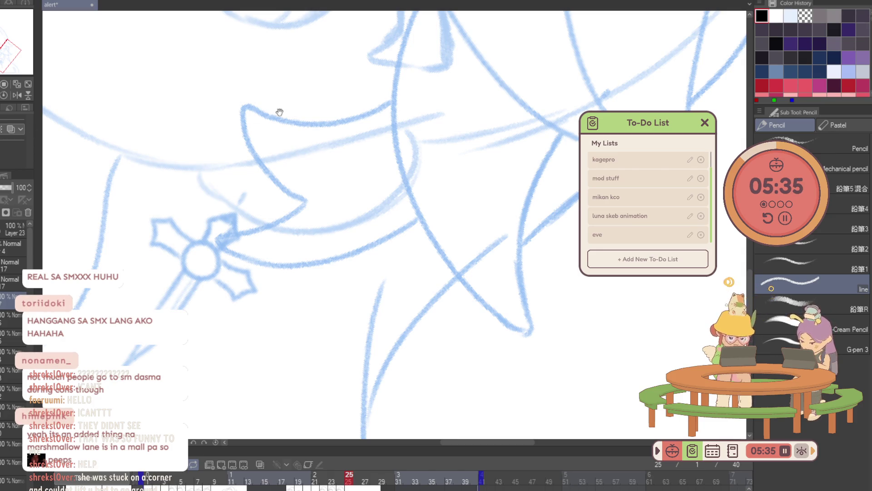
Zoom and rotate onto the sketch, then ink the top curve of the hair outline.
{"action": "left_click_drag", "start_coordinate": [273, 112], "coordinate": [415, 317]}
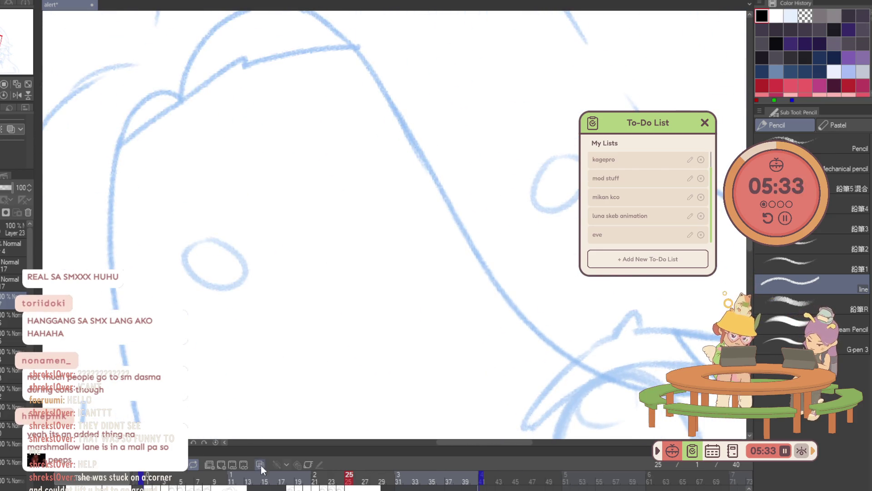
{"action": "left_click_drag", "start_coordinate": [288, 83], "coordinate": [549, 102]}
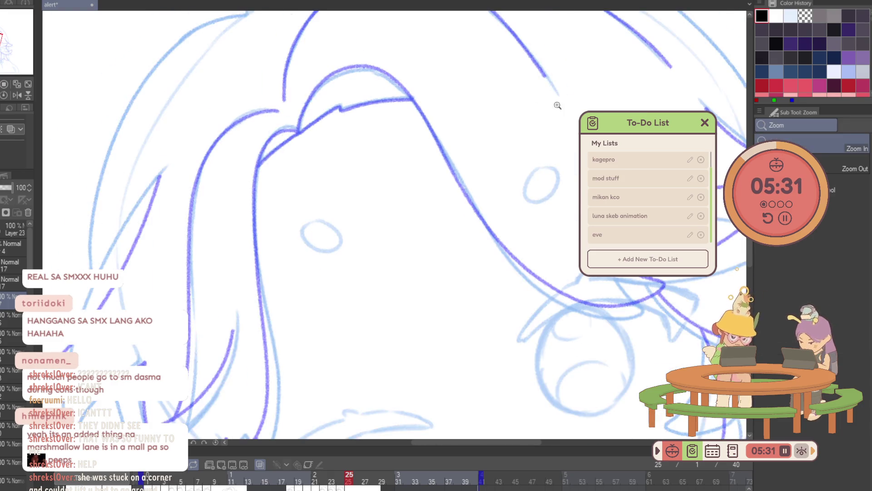
{"action": "key", "text": "ctrl+plus"}
{"action": "key", "text": "p"}
{"action": "mouse_move", "coordinate": [454, 318]}
{"action": "left_mouse_down"}
{"action": "mouse_move", "coordinate": [556, 345]}
{"action": "mouse_move", "coordinate": [562, 366]}
{"action": "mouse_move", "coordinate": [551, 360]}
{"action": "left_mouse_up"}
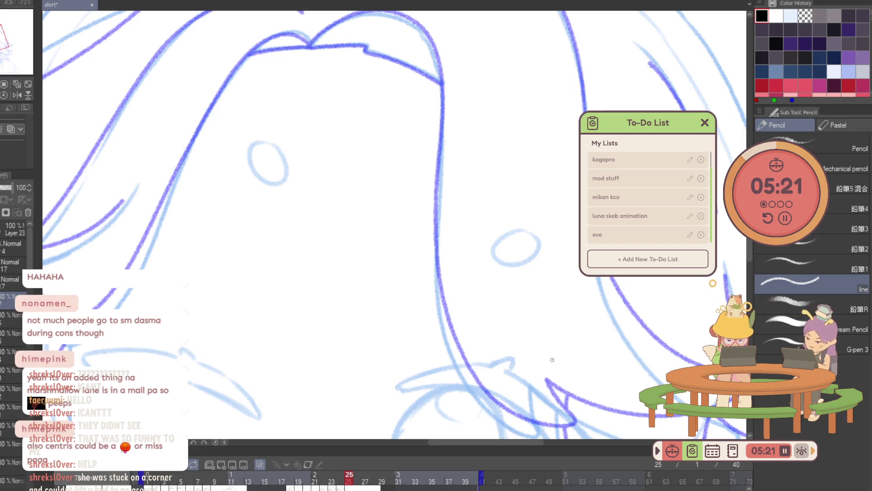
{"action": "key", "text": "ctrl+minus"}
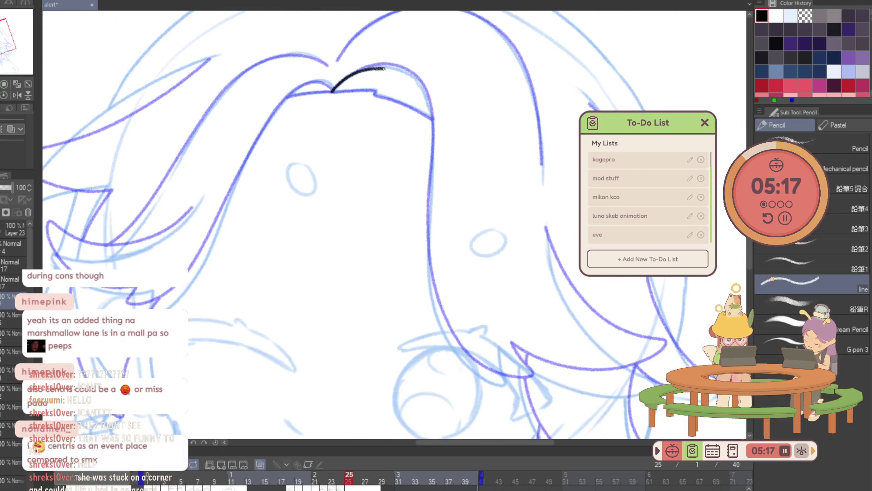
{"action": "mouse_move", "coordinate": [334, 90]}
{"action": "left_mouse_down"}
{"action": "mouse_move", "coordinate": [388, 66]}
{"action": "mouse_move", "coordinate": [421, 87]}
{"action": "mouse_move", "coordinate": [433, 122]}
{"action": "mouse_move", "coordinate": [431, 281]}
{"action": "mouse_move", "coordinate": [447, 338]}
{"action": "mouse_move", "coordinate": [482, 378]}
{"action": "mouse_move", "coordinate": [501, 382]}
{"action": "mouse_move", "coordinate": [499, 353]}
{"action": "left_mouse_up"}
Ink the diagonal hair line from the hook, redoing the first attempt.
{"action": "mouse_move", "coordinate": [635, 363]}
{"action": "left_mouse_down"}
{"action": "mouse_move", "coordinate": [629, 372]}
{"action": "mouse_move", "coordinate": [477, 395]}
{"action": "mouse_move", "coordinate": [520, 327]}
{"action": "mouse_move", "coordinate": [529, 189]}
{"action": "left_mouse_up"}
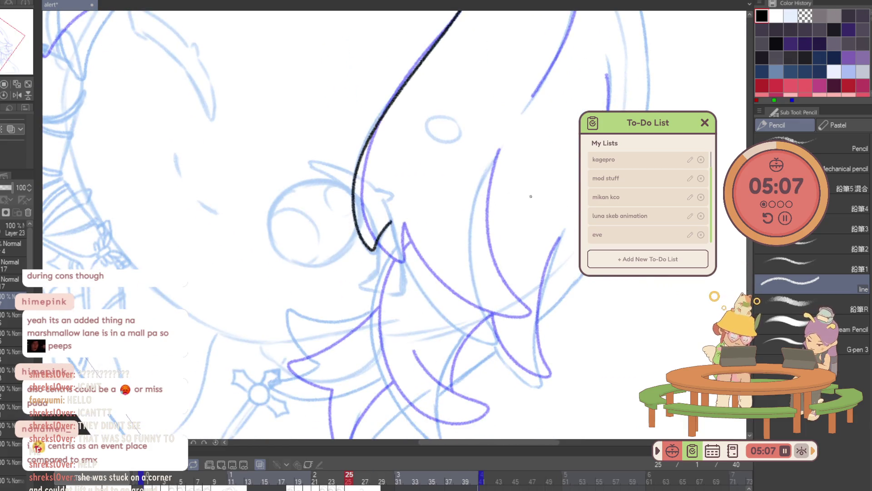
{"action": "scroll", "coordinate": [516, 279], "scroll_direction": "up", "scroll_amount": 3}
{"action": "mouse_move", "coordinate": [321, 179]}
{"action": "left_mouse_down"}
{"action": "mouse_move", "coordinate": [363, 278]}
{"action": "mouse_move", "coordinate": [434, 352]}
{"action": "mouse_move", "coordinate": [480, 379]}
{"action": "mouse_move", "coordinate": [494, 373]}
{"action": "left_mouse_up"}
{"action": "key", "text": "ctrl+z"}
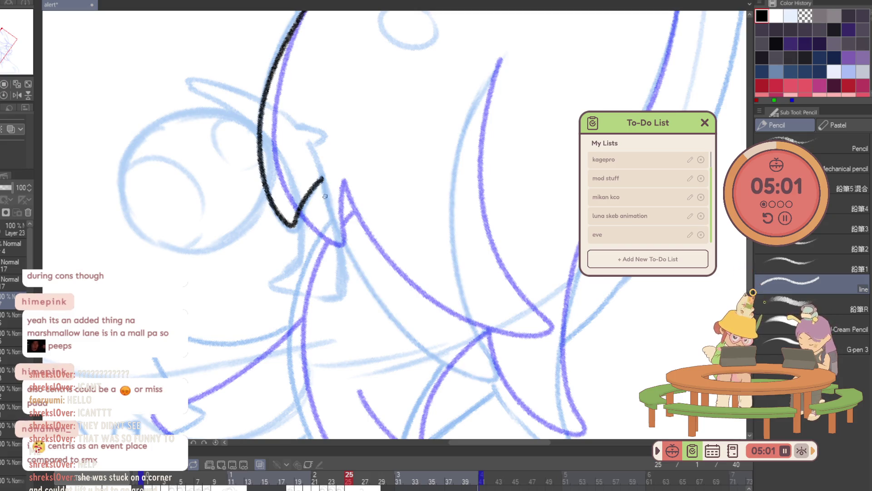
{"action": "mouse_move", "coordinate": [322, 180]}
{"action": "left_mouse_down"}
{"action": "mouse_move", "coordinate": [339, 234]}
{"action": "mouse_move", "coordinate": [397, 321]}
{"action": "mouse_move", "coordinate": [457, 366]}
{"action": "mouse_move", "coordinate": [489, 374]}
{"action": "mouse_move", "coordinate": [456, 288]}
{"action": "mouse_move", "coordinate": [449, 186]}
{"action": "mouse_move", "coordinate": [497, 68]}
{"action": "left_mouse_up"}
{"action": "scroll", "coordinate": [510, 90], "scroll_direction": "up", "scroll_amount": 3}
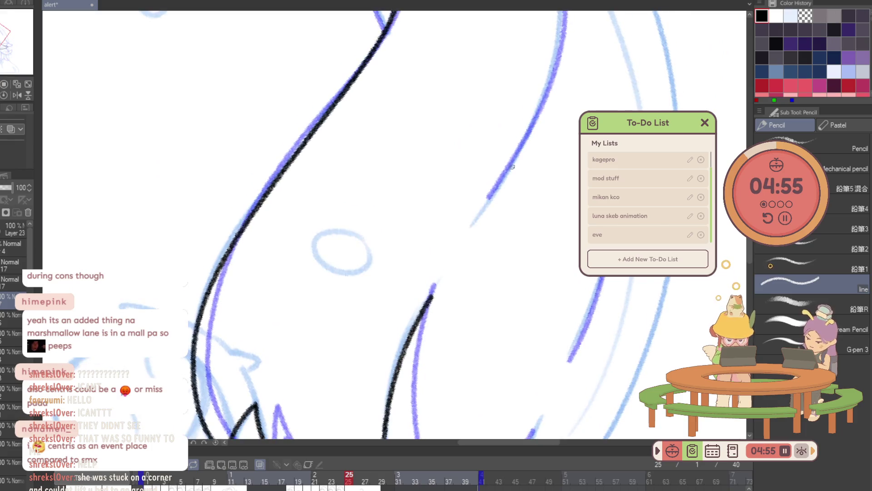
{"action": "key", "text": "j"}
{"action": "key", "text": "p"}
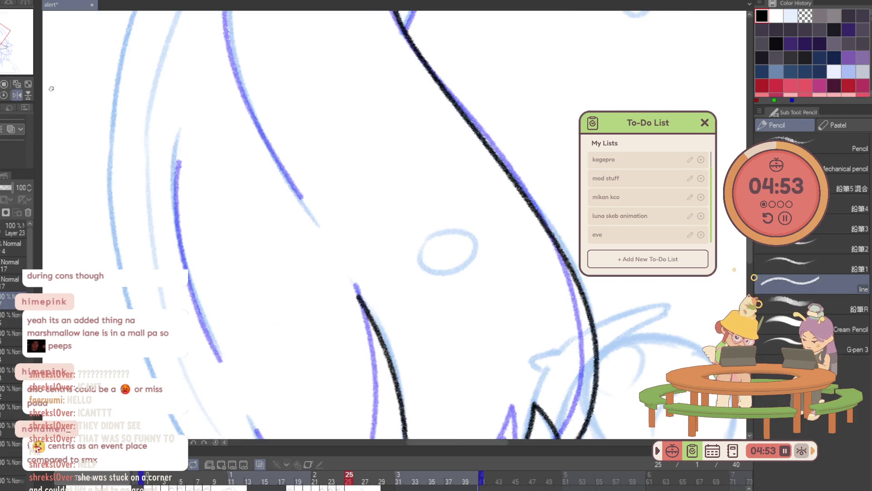
Ink a strand down-left from the top curve and the hair's left outline.
{"action": "left_click_drag", "start_coordinate": [391, 150], "coordinate": [345, 257]}
{"action": "mouse_move", "coordinate": [434, 110]}
{"action": "left_mouse_down"}
{"action": "mouse_move", "coordinate": [386, 144]}
{"action": "mouse_move", "coordinate": [332, 243]}
{"action": "left_mouse_up"}
{"action": "scroll", "coordinate": [331, 241], "scroll_direction": "down", "scroll_amount": 1}
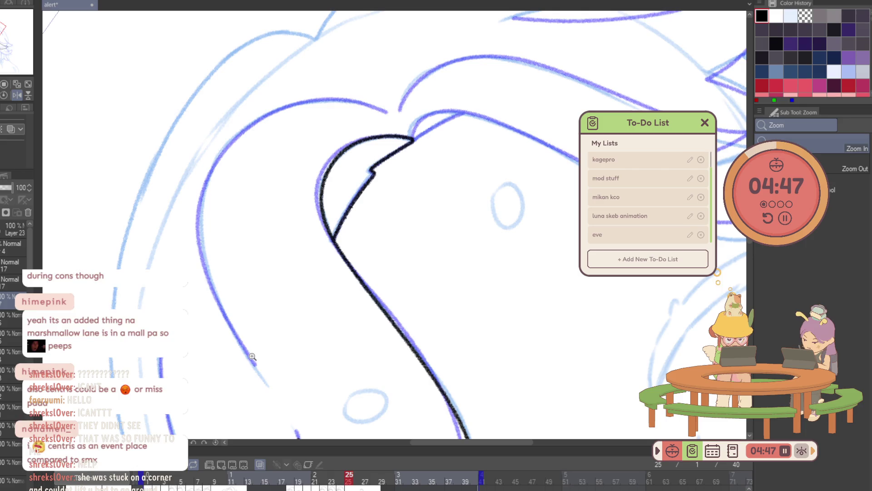
{"action": "mouse_move", "coordinate": [258, 370]}
{"action": "left_mouse_down"}
{"action": "mouse_move", "coordinate": [278, 111]}
{"action": "mouse_move", "coordinate": [386, 110]}
{"action": "left_mouse_up"}
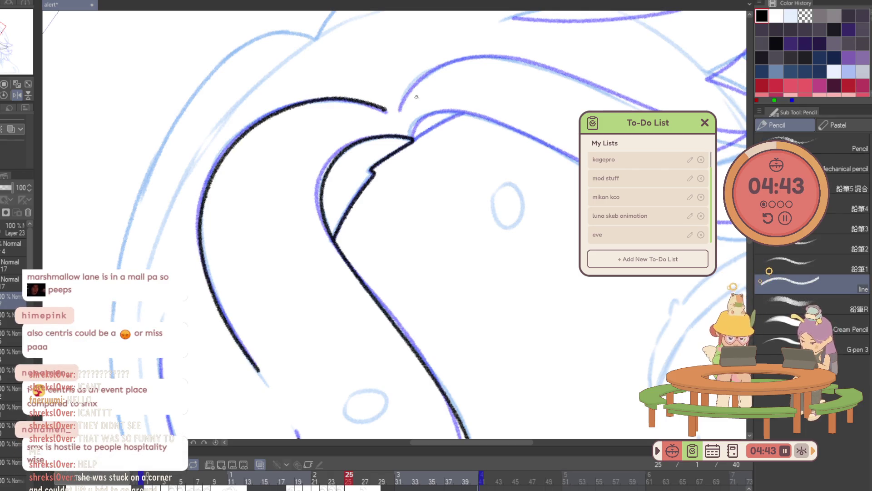
Ink a long curving hair strand as one line, after two retries.
{"action": "mouse_move", "coordinate": [443, 97]}
{"action": "left_mouse_down"}
{"action": "mouse_move", "coordinate": [354, 183]}
{"action": "mouse_move", "coordinate": [505, 375]}
{"action": "mouse_move", "coordinate": [463, 315]}
{"action": "left_mouse_up"}
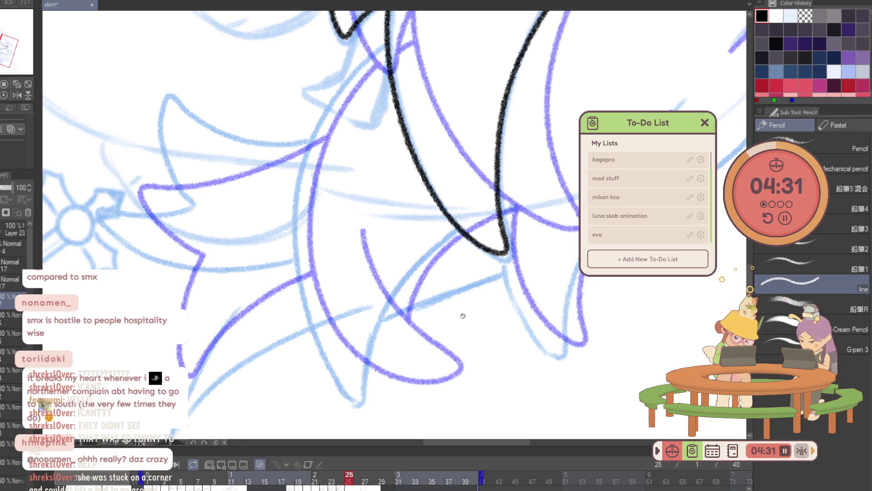
{"action": "mouse_move", "coordinate": [385, 45]}
{"action": "left_mouse_down"}
{"action": "mouse_move", "coordinate": [332, 374]}
{"action": "mouse_move", "coordinate": [458, 238]}
{"action": "left_mouse_up"}
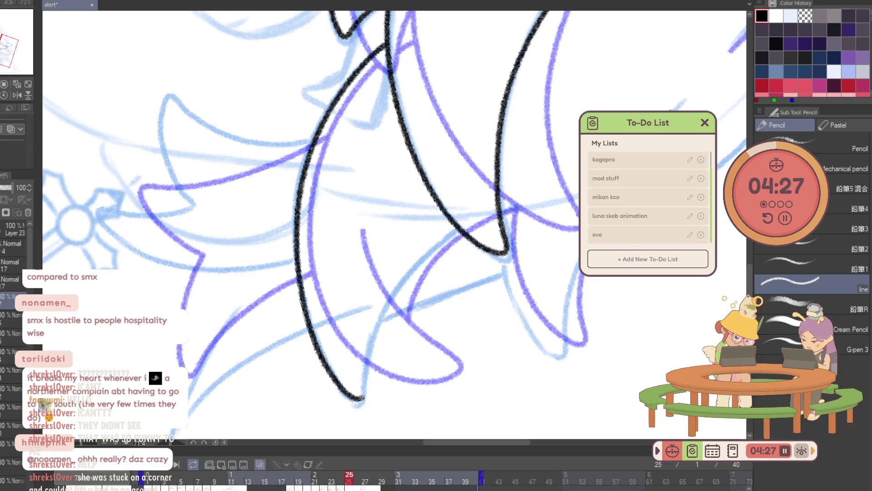
{"action": "key", "text": "ctrl+z"}
{"action": "left_click_drag", "start_coordinate": [385, 45], "coordinate": [309, 166]}
{"action": "key", "text": "ctrl+z"}
{"action": "mouse_move", "coordinate": [385, 44]}
{"action": "left_mouse_down"}
{"action": "mouse_move", "coordinate": [315, 337]}
{"action": "mouse_move", "coordinate": [459, 229]}
{"action": "left_mouse_up"}
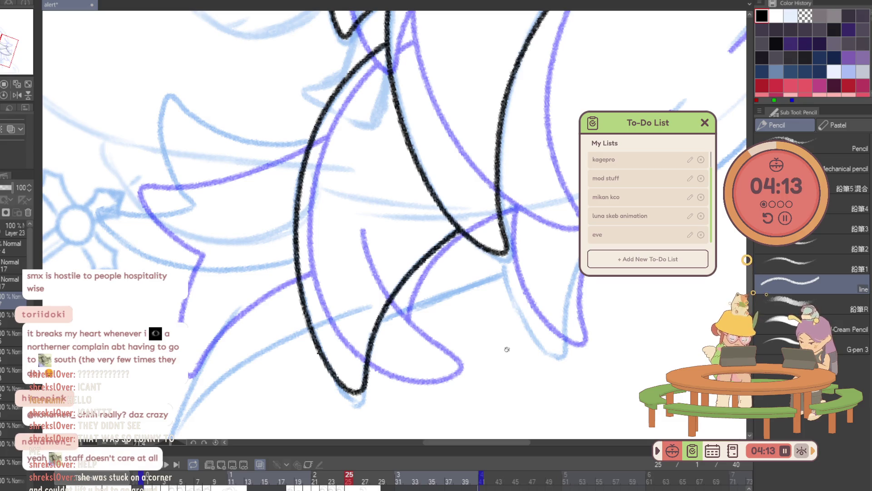
Ink another strand downward and a black line up along the purple sketch.
{"action": "left_click_drag", "start_coordinate": [510, 350], "coordinate": [496, 113]}
{"action": "mouse_move", "coordinate": [320, 198]}
{"action": "left_mouse_down"}
{"action": "mouse_move", "coordinate": [313, 344]}
{"action": "mouse_move", "coordinate": [408, 301]}
{"action": "mouse_move", "coordinate": [471, 302]}
{"action": "mouse_move", "coordinate": [448, 200]}
{"action": "left_mouse_up"}
{"action": "left_click_drag", "start_coordinate": [518, 200], "coordinate": [538, 337]}
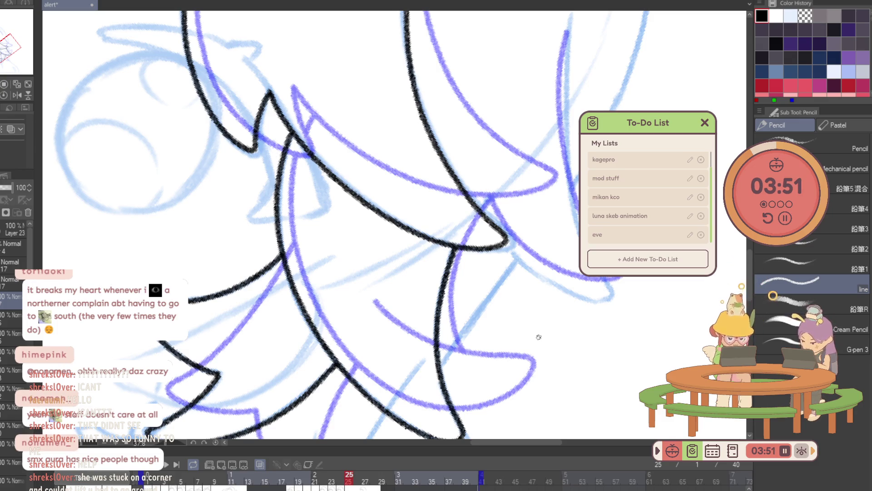
{"action": "left_click_drag", "start_coordinate": [392, 273], "coordinate": [352, 82]}
{"action": "key", "text": "ctrl+z"}
{"action": "left_click_drag", "start_coordinate": [398, 283], "coordinate": [363, 49]}
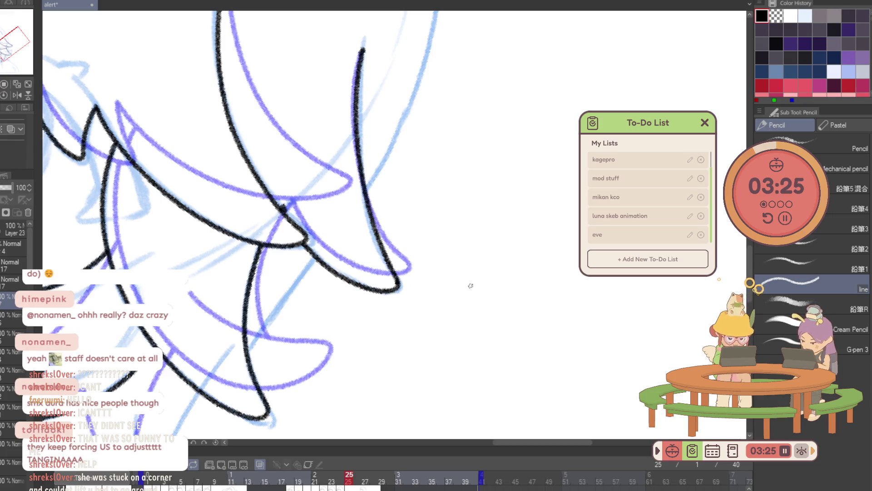
{"action": "scroll", "coordinate": [489, 360], "scroll_direction": "up", "scroll_amount": 3}
{"action": "scroll", "coordinate": [526, 331], "scroll_direction": "up", "scroll_amount": 3}
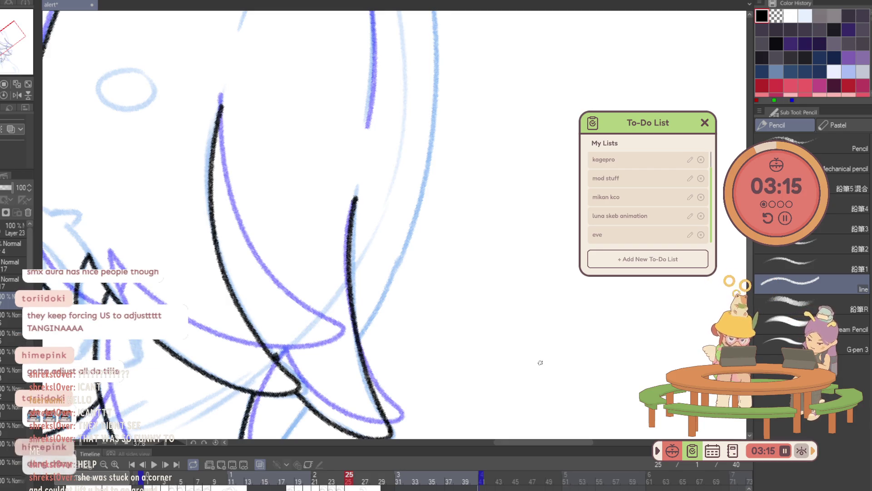
Redraw a short strand along the purple line in another area of the hair.
{"action": "mouse_move", "coordinate": [550, 360]}
{"action": "left_mouse_down"}
{"action": "mouse_move", "coordinate": [465, 146]}
{"action": "mouse_move", "coordinate": [339, 214]}
{"action": "left_mouse_up"}
{"action": "mouse_move", "coordinate": [341, 290]}
{"action": "left_mouse_down"}
{"action": "mouse_move", "coordinate": [358, 99]}
{"action": "mouse_move", "coordinate": [335, 256]}
{"action": "left_mouse_up"}
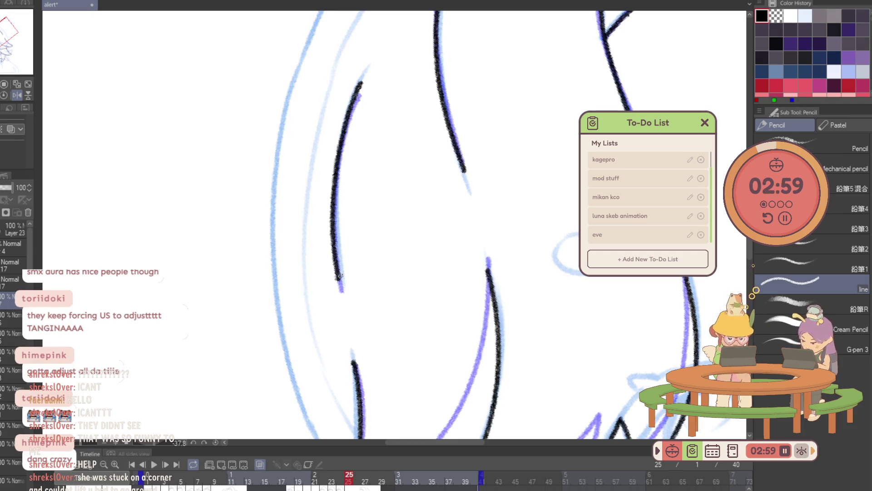
{"action": "scroll", "coordinate": [341, 276], "scroll_direction": "down", "scroll_amount": 3}
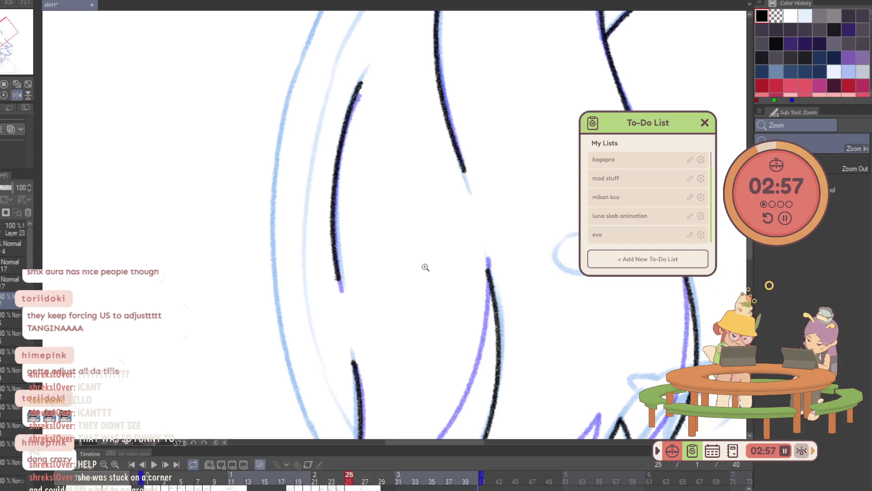
{"action": "scroll", "coordinate": [376, 212], "scroll_direction": "up", "scroll_amount": 3}
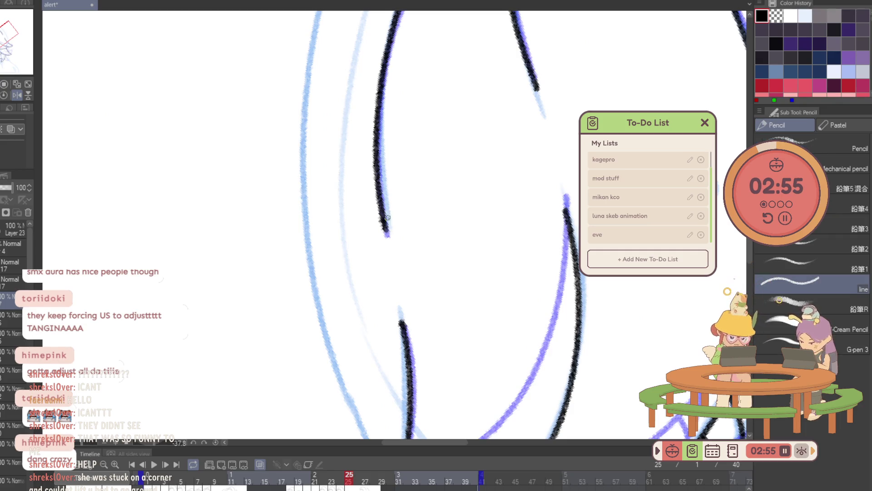
{"action": "scroll", "coordinate": [388, 217], "scroll_direction": "down", "scroll_amount": 5}
Overlay the previous frame's purple onion skin on frame 25, mirror the view and zoom in on the hair.
{"action": "left_click_drag", "start_coordinate": [274, 481], "coordinate": [269, 456]}
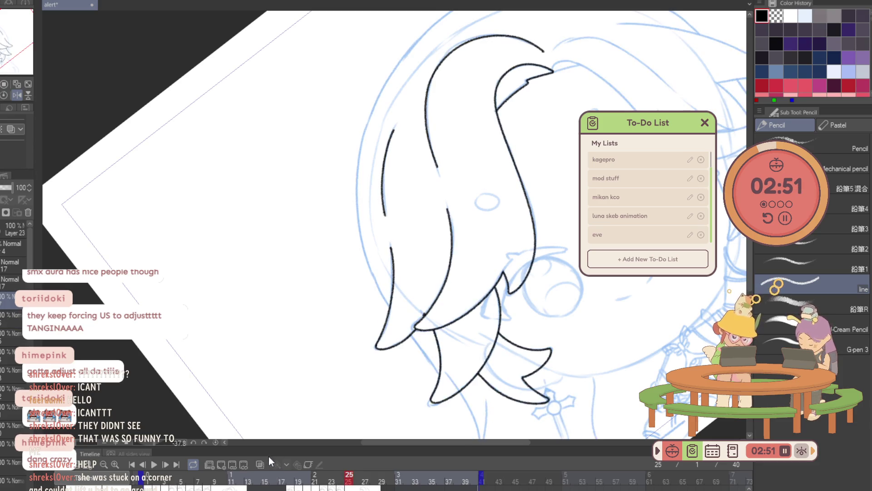
{"action": "left_click", "coordinate": [261, 464]}
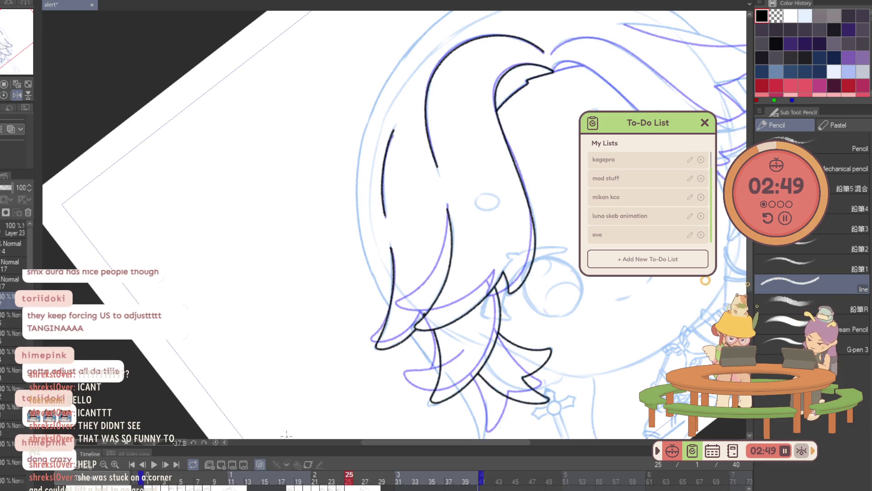
{"action": "key", "text": "h"}
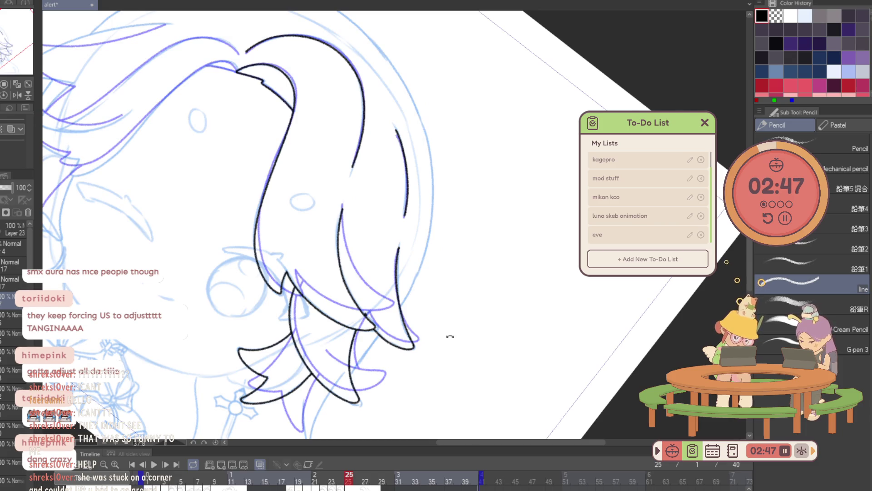
{"action": "left_click_drag", "start_coordinate": [450, 336], "coordinate": [343, 189]}
{"action": "left_click", "coordinate": [232, 241]}
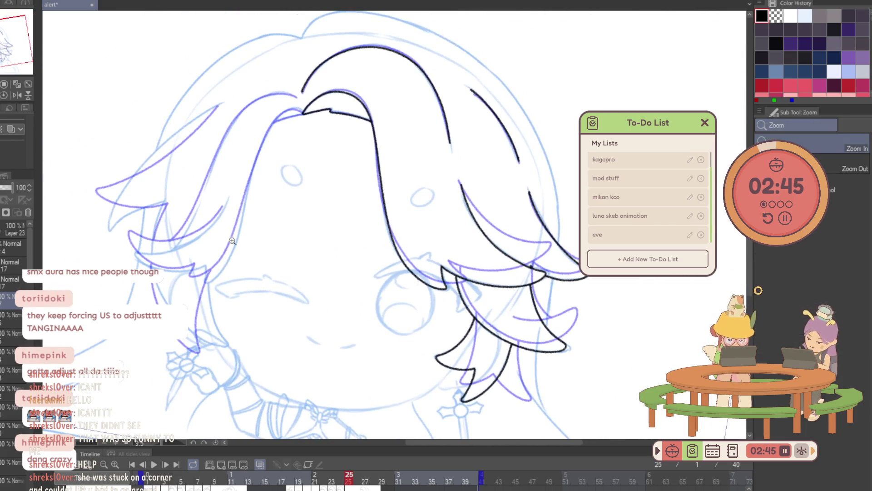
{"action": "left_click", "coordinate": [232, 241]}
{"action": "key", "text": "p"}
{"action": "key", "text": "h"}
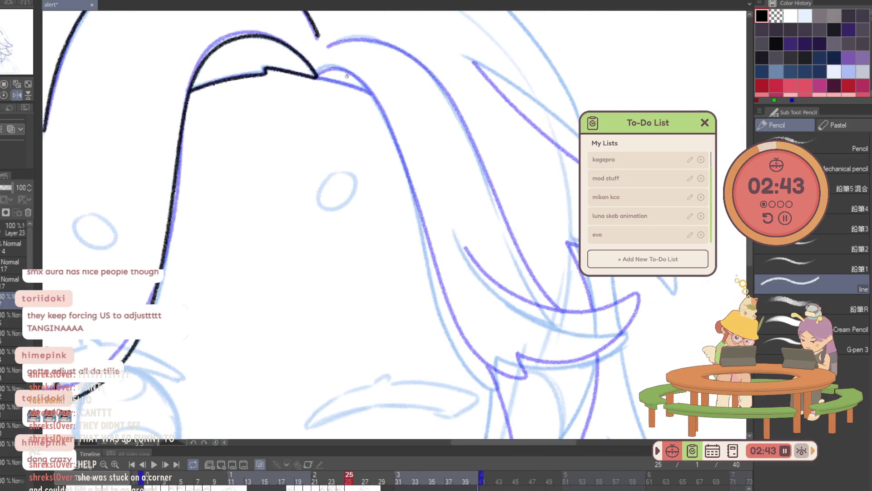
Ink the hair outline down from the top and a longer top edge of the hair.
{"action": "left_click_drag", "start_coordinate": [332, 68], "coordinate": [400, 152]}
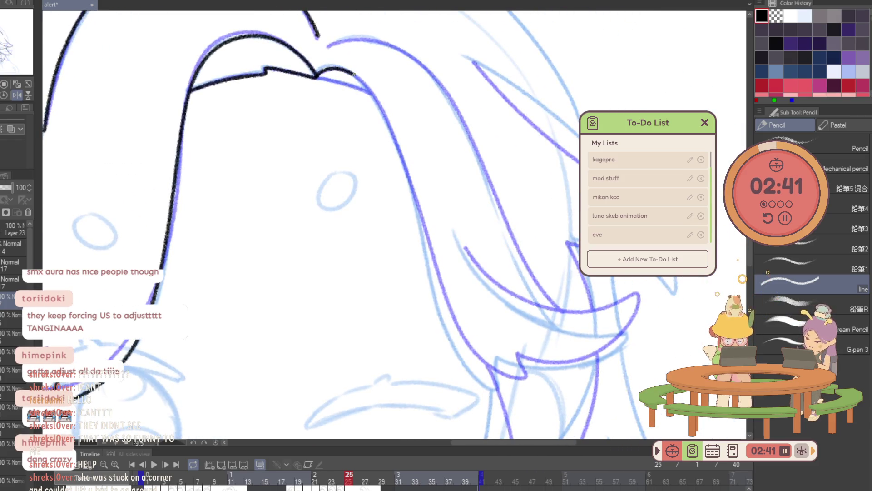
{"action": "mouse_move", "coordinate": [418, 213]}
{"action": "left_mouse_down"}
{"action": "mouse_move", "coordinate": [487, 386]}
{"action": "mouse_move", "coordinate": [496, 362]}
{"action": "left_mouse_up"}
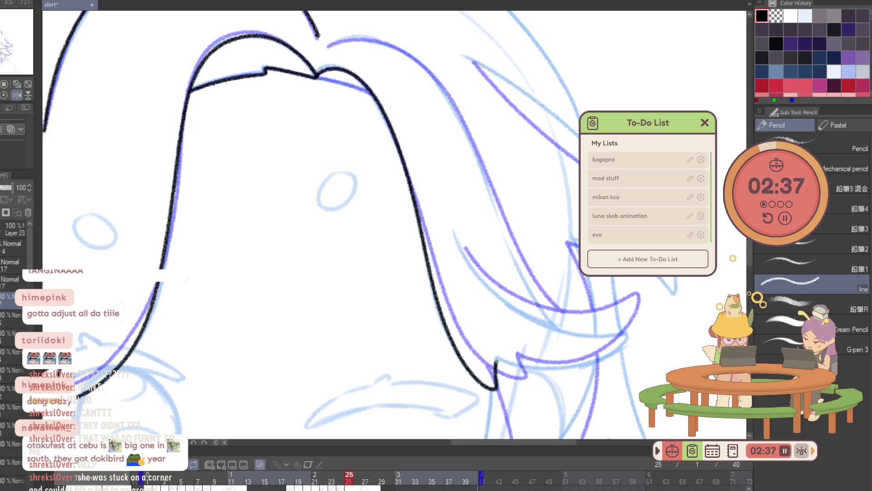
{"action": "scroll", "coordinate": [319, 81], "scroll_direction": "up", "scroll_amount": 3}
{"action": "left_click_drag", "start_coordinate": [320, 88], "coordinate": [379, 106]}
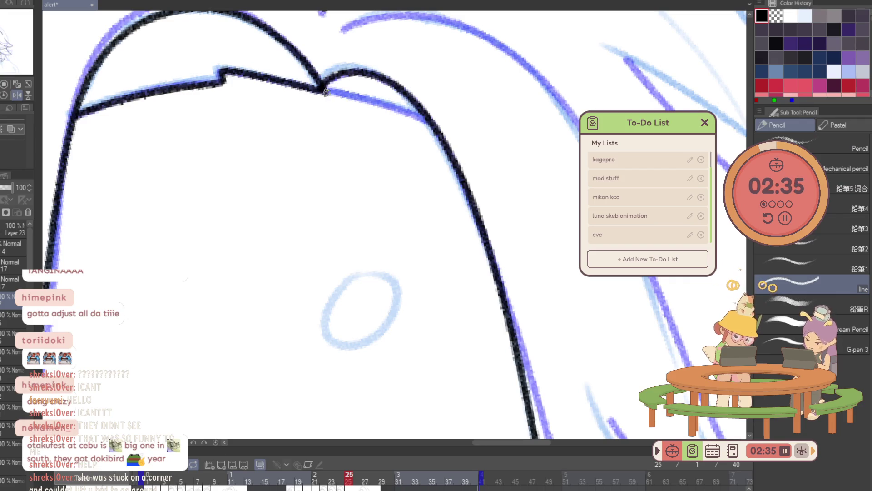
{"action": "key", "text": "ctrl+z"}
{"action": "mouse_move", "coordinate": [320, 87]}
{"action": "left_mouse_down"}
{"action": "mouse_move", "coordinate": [434, 127]}
{"action": "mouse_move", "coordinate": [399, 86]}
{"action": "mouse_move", "coordinate": [471, 218]}
{"action": "mouse_move", "coordinate": [364, 234]}
{"action": "mouse_move", "coordinate": [472, 173]}
{"action": "mouse_move", "coordinate": [474, 261]}
{"action": "mouse_move", "coordinate": [500, 246]}
{"action": "left_mouse_up"}
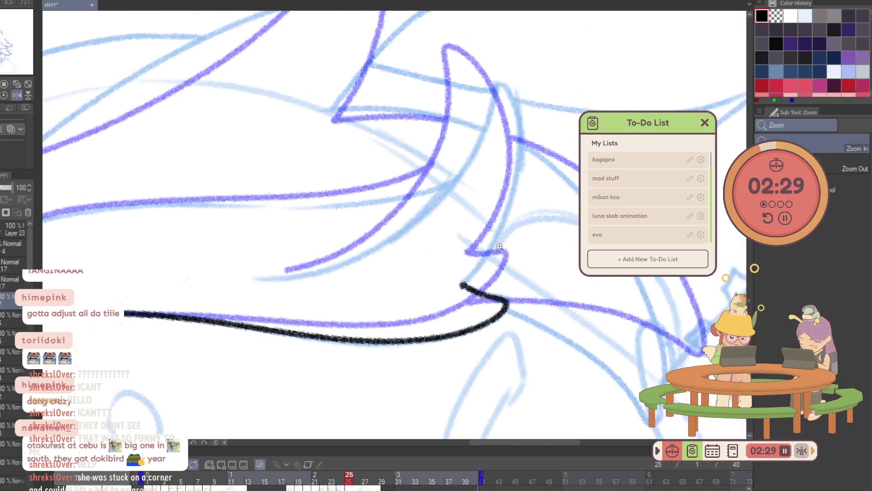
{"action": "key", "text": "p"}
Ink the strand along the purple curve and try the lock's edge from the hook.
{"action": "left_click_drag", "start_coordinate": [284, 275], "coordinate": [431, 201]}
{"action": "key", "text": "ctrl+z"}
{"action": "key", "text": "ctrl+z"}
{"action": "mouse_move", "coordinate": [265, 280]}
{"action": "left_mouse_down"}
{"action": "mouse_move", "coordinate": [506, 92]}
{"action": "mouse_move", "coordinate": [473, 283]}
{"action": "mouse_move", "coordinate": [497, 327]}
{"action": "left_mouse_up"}
{"action": "key", "text": "ctrl+z"}
{"action": "left_click_drag", "start_coordinate": [308, 260], "coordinate": [400, 389]}
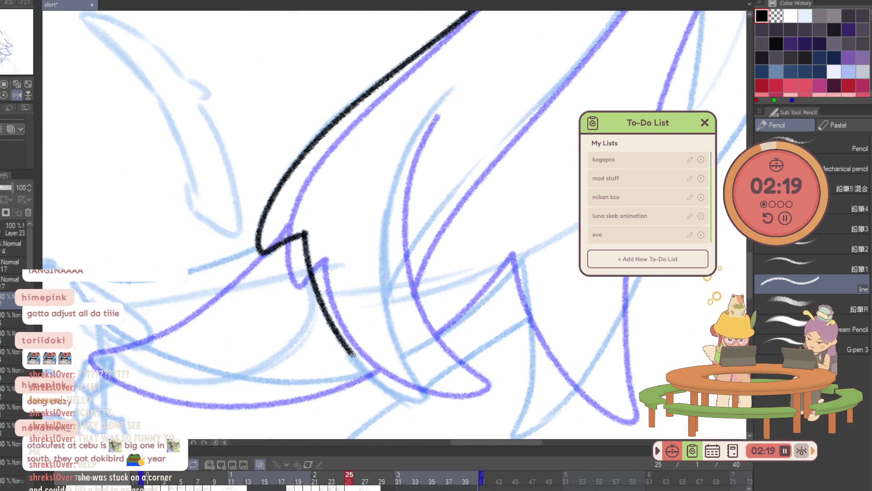
{"action": "key", "text": "ctrl+z"}
{"action": "left_click_drag", "start_coordinate": [305, 235], "coordinate": [411, 406]}
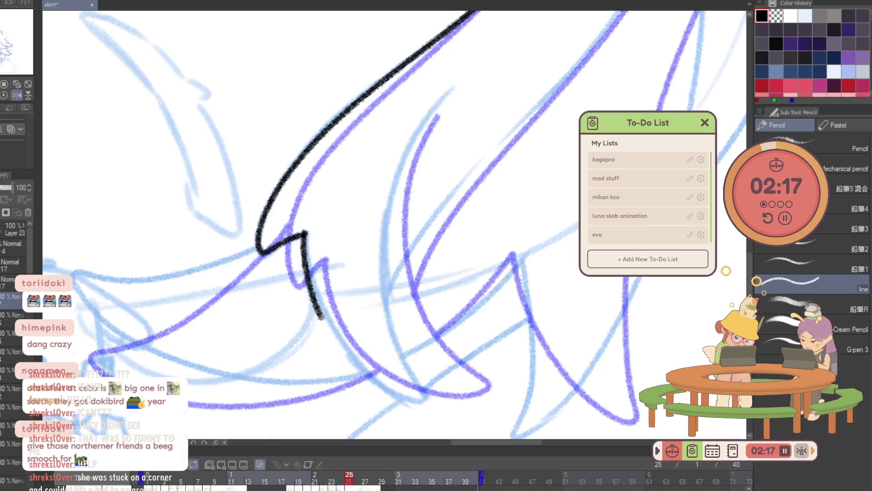
{"action": "key", "text": "ctrl+z"}
{"action": "mouse_move", "coordinate": [305, 235]}
{"action": "left_mouse_down"}
{"action": "mouse_move", "coordinate": [310, 278]}
{"action": "mouse_move", "coordinate": [388, 283]}
{"action": "mouse_move", "coordinate": [438, 115]}
{"action": "left_mouse_up"}
Compare with the previous frame, then redraw the hair lock's edge from the hook.
{"action": "key", "text": "ctrl+Left"}
{"action": "key", "text": "ctrl+Right"}
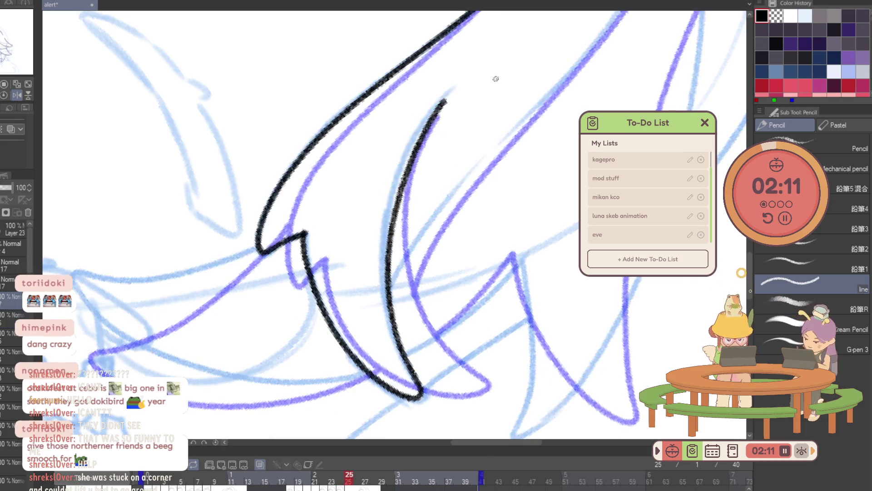
{"action": "key", "text": "ctrl+z"}
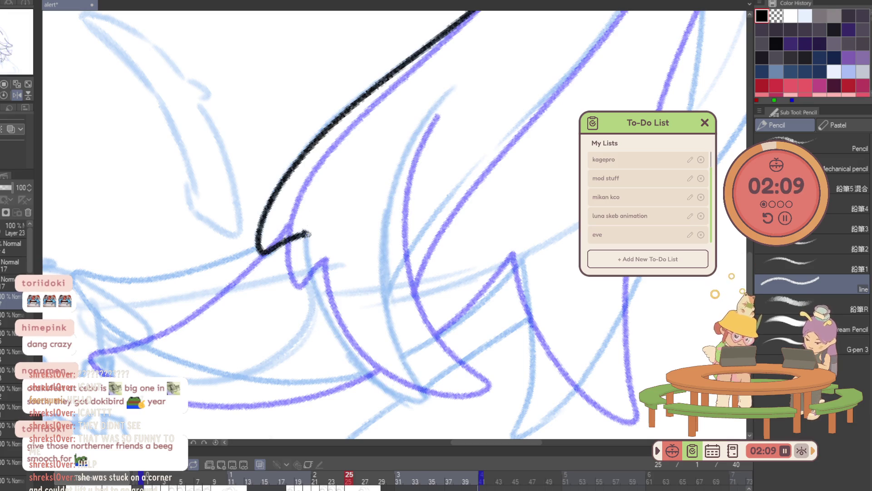
{"action": "key", "text": "e"}
{"action": "key", "text": "p"}
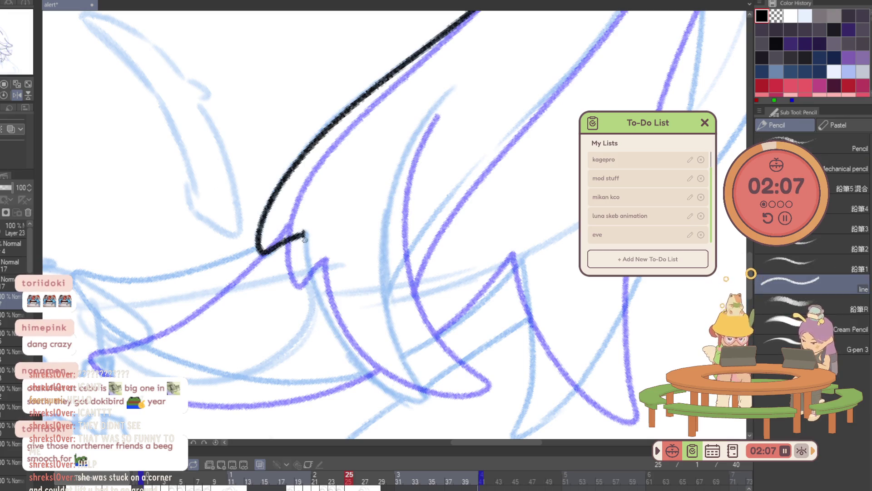
{"action": "left_click_drag", "start_coordinate": [303, 234], "coordinate": [411, 395]}
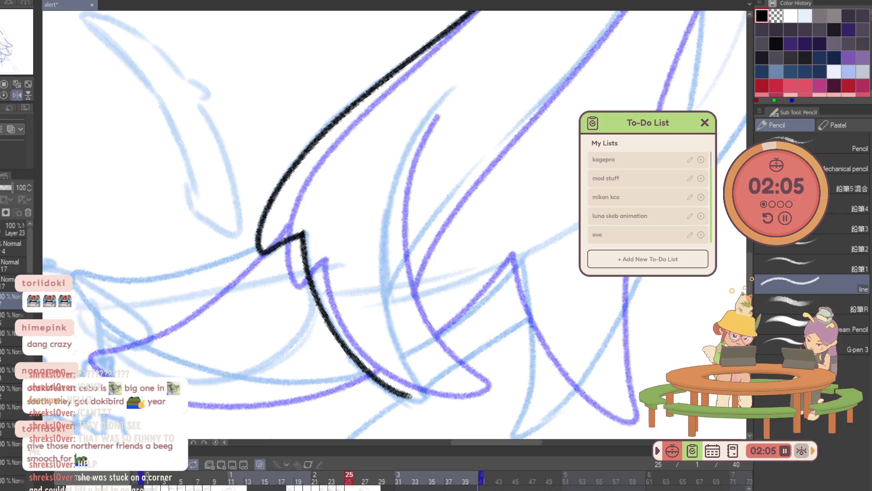
{"action": "key", "text": "ctrl+z"}
{"action": "mouse_move", "coordinate": [304, 237]}
{"action": "left_mouse_down"}
{"action": "mouse_move", "coordinate": [397, 396]}
{"action": "mouse_move", "coordinate": [432, 104]}
{"action": "left_mouse_up"}
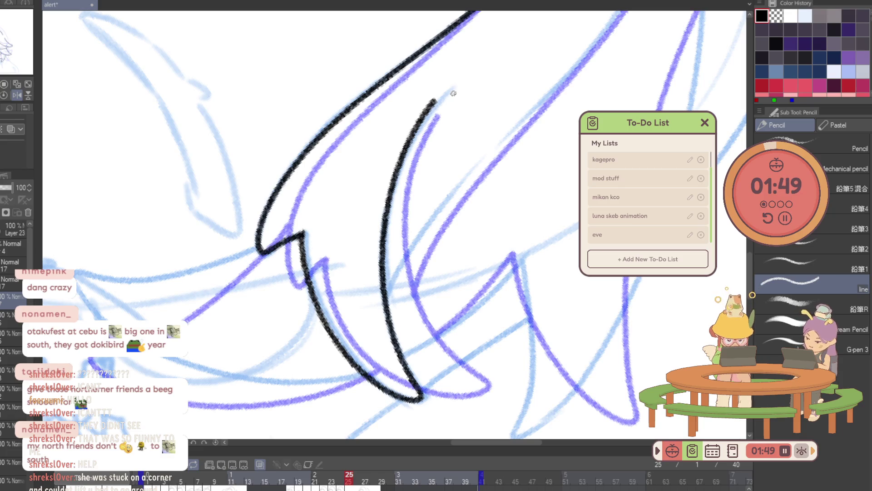
Mirror and rotate the view, then trace the long blue hair curve in black.
{"action": "key", "text": "h"}
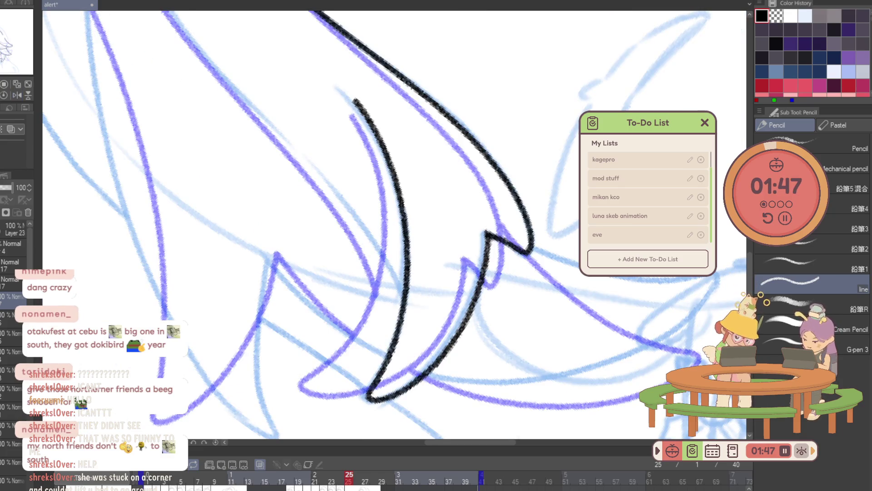
{"action": "left_click_drag", "start_coordinate": [436, 227], "coordinate": [337, 292]}
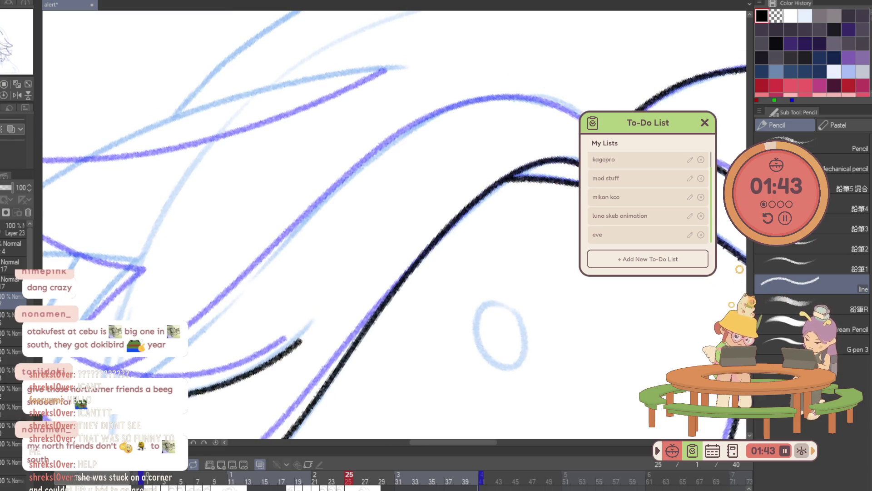
{"action": "left_click_drag", "start_coordinate": [127, 377], "coordinate": [470, 100]}
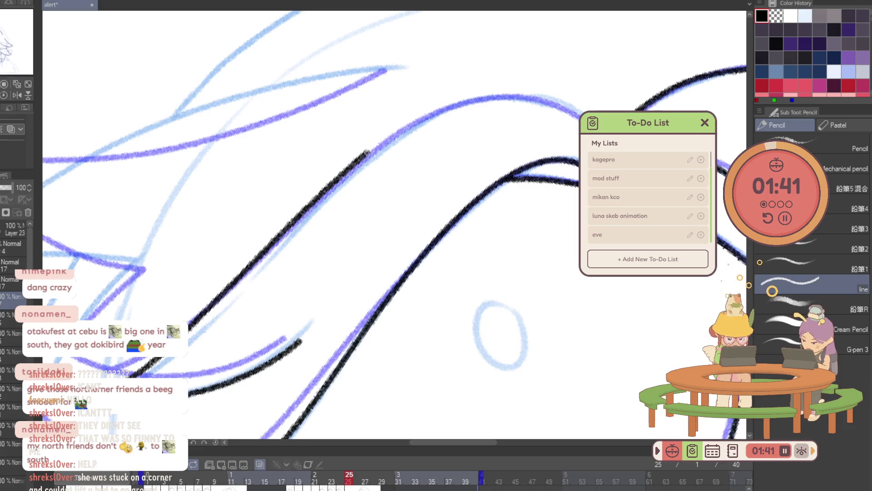
{"action": "left_click_drag", "start_coordinate": [470, 100], "coordinate": [579, 113]}
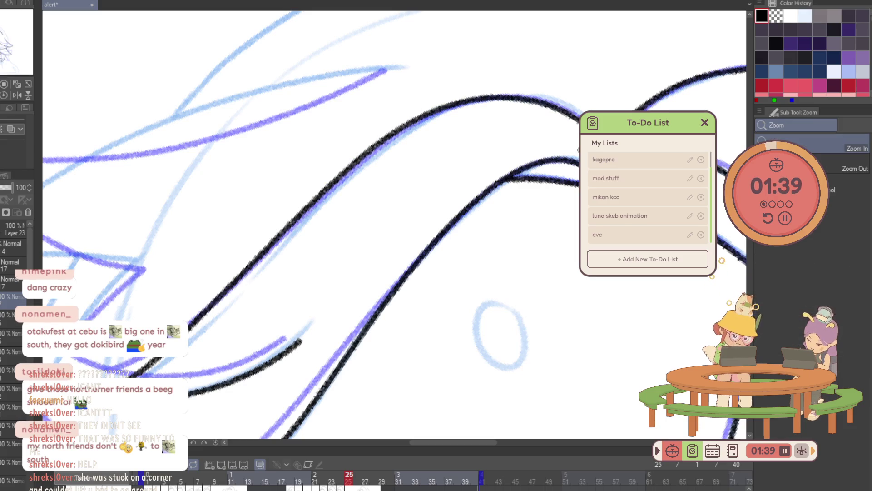
{"action": "scroll", "coordinate": [455, 257], "scroll_direction": "down", "scroll_amount": 5}
{"action": "scroll", "coordinate": [456, 257], "scroll_direction": "up", "scroll_amount": 5}
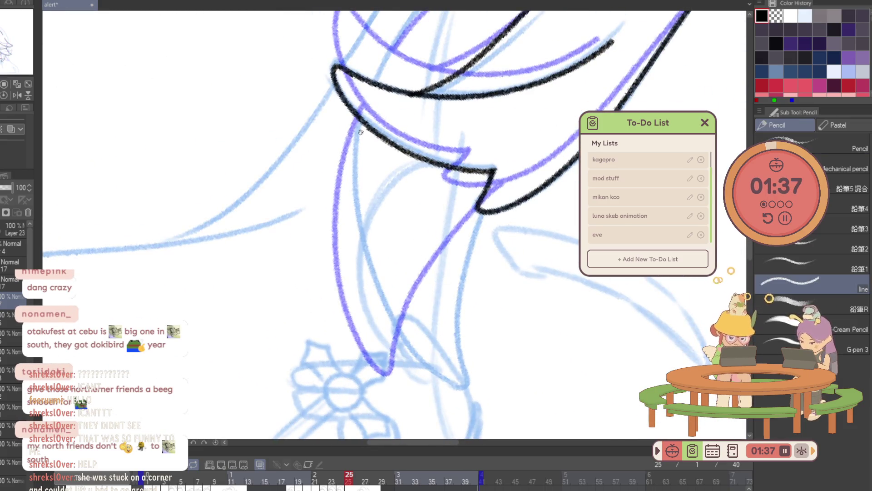
Ink a short line down from the notch and extend the line up to it.
{"action": "left_click_drag", "start_coordinate": [363, 124], "coordinate": [386, 341]}
{"action": "key", "text": "ctrl+z"}
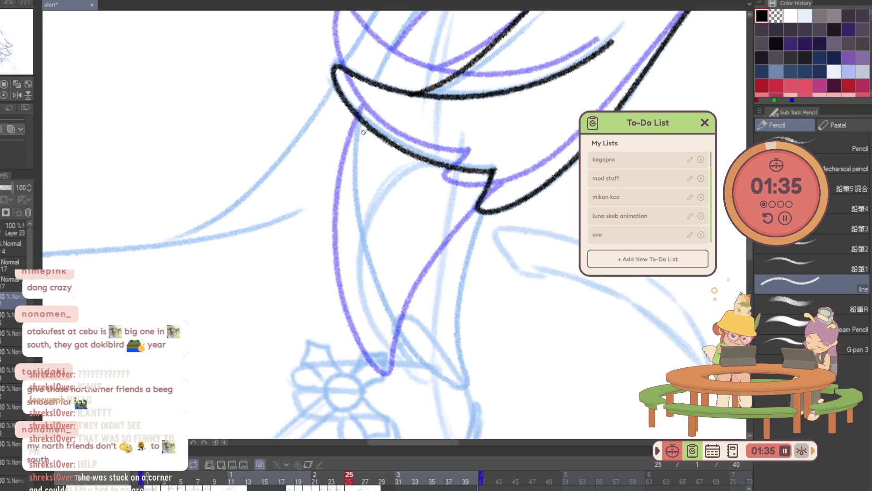
{"action": "mouse_move", "coordinate": [364, 131]}
{"action": "left_mouse_down"}
{"action": "mouse_move", "coordinate": [459, 357]}
{"action": "mouse_move", "coordinate": [464, 231]}
{"action": "left_mouse_up"}
{"action": "key", "text": "ctrl+z"}
{"action": "mouse_move", "coordinate": [362, 129]}
{"action": "left_mouse_down"}
{"action": "mouse_move", "coordinate": [367, 250]}
{"action": "mouse_move", "coordinate": [461, 289]}
{"action": "mouse_move", "coordinate": [486, 213]}
{"action": "left_mouse_up"}
{"action": "left_click_drag", "start_coordinate": [384, 65], "coordinate": [347, 179]}
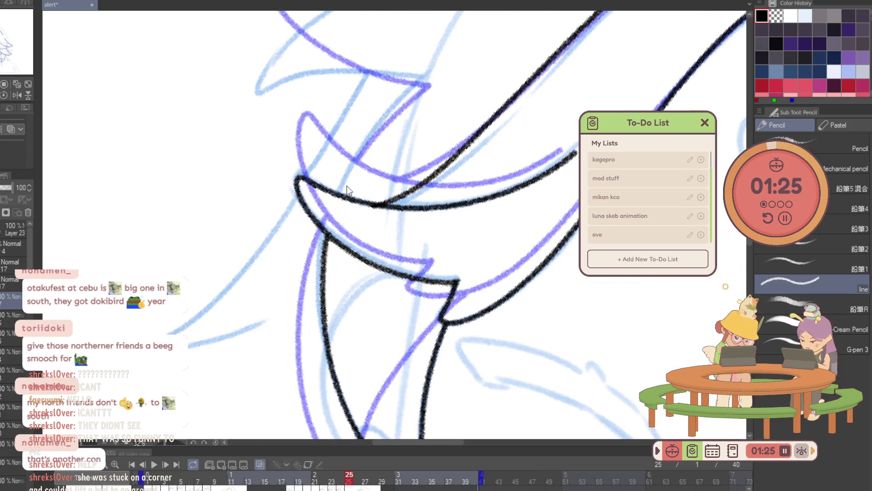
Ink the next strand's edge and its line from the tip down-left.
{"action": "left_click_drag", "start_coordinate": [347, 185], "coordinate": [421, 82]}
{"action": "mouse_move", "coordinate": [532, 156]}
{"action": "left_mouse_down"}
{"action": "mouse_move", "coordinate": [510, 93]}
{"action": "mouse_move", "coordinate": [477, 171]}
{"action": "left_mouse_up"}
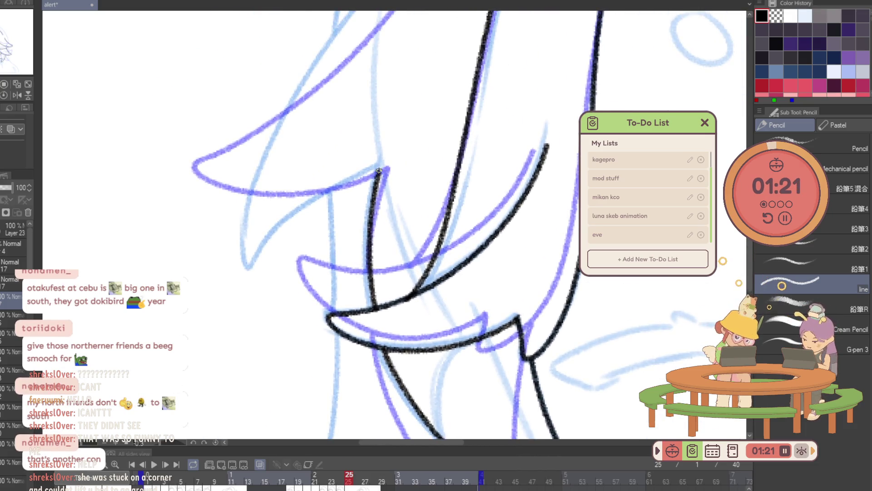
{"action": "mouse_move", "coordinate": [369, 174]}
{"action": "left_mouse_down"}
{"action": "mouse_move", "coordinate": [253, 271]}
{"action": "mouse_move", "coordinate": [236, 331]}
{"action": "left_mouse_up"}
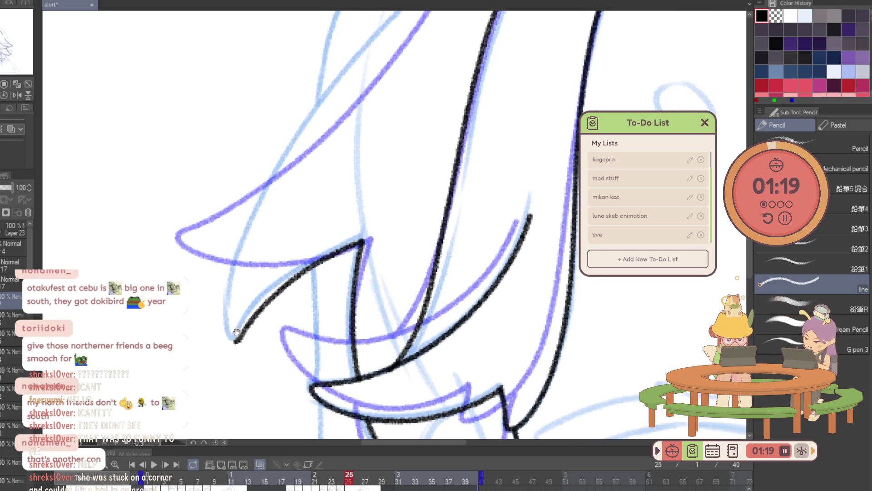
{"action": "key", "text": "ctrl+z"}
{"action": "mouse_move", "coordinate": [362, 241]}
{"action": "left_mouse_down"}
{"action": "mouse_move", "coordinate": [230, 344]}
{"action": "mouse_move", "coordinate": [219, 399]}
{"action": "mouse_move", "coordinate": [288, 161]}
{"action": "mouse_move", "coordinate": [432, 14]}
{"action": "left_mouse_up"}
Zoom out to check the face, then step to frame 26 after comparing with frame 25.
{"action": "scroll", "coordinate": [327, 172], "scroll_direction": "down", "scroll_amount": 2}
{"action": "scroll", "coordinate": [364, 103], "scroll_direction": "down", "scroll_amount": 2}
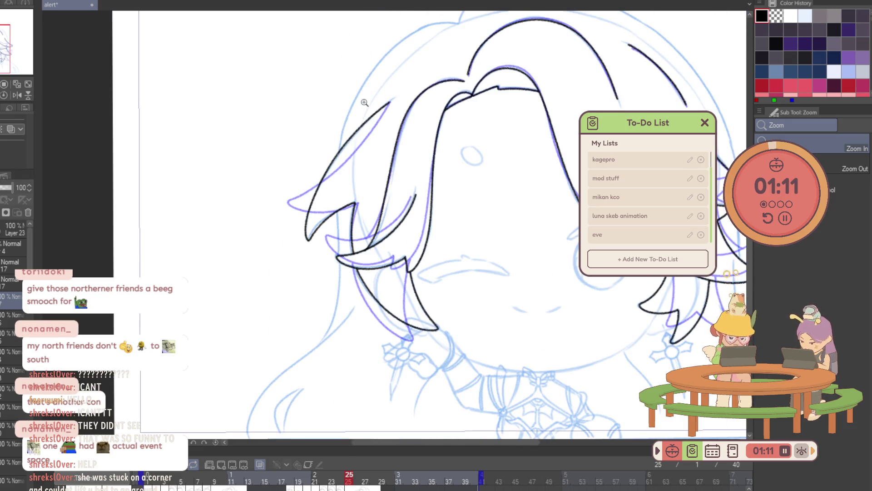
{"action": "scroll", "coordinate": [446, 241], "scroll_direction": "down", "scroll_amount": 2}
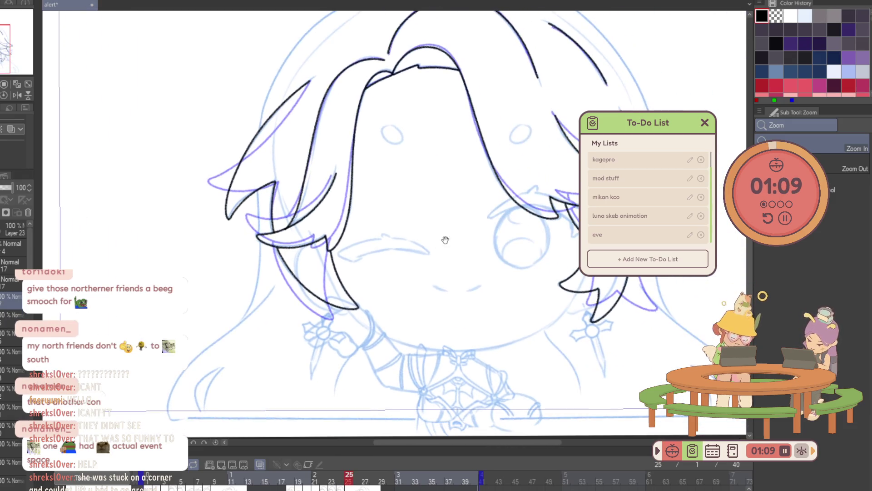
{"action": "scroll", "coordinate": [444, 241], "scroll_direction": "up", "scroll_amount": 1}
{"action": "key", "text": "Right"}
{"action": "key", "text": "Left"}
{"action": "key", "text": "Right"}
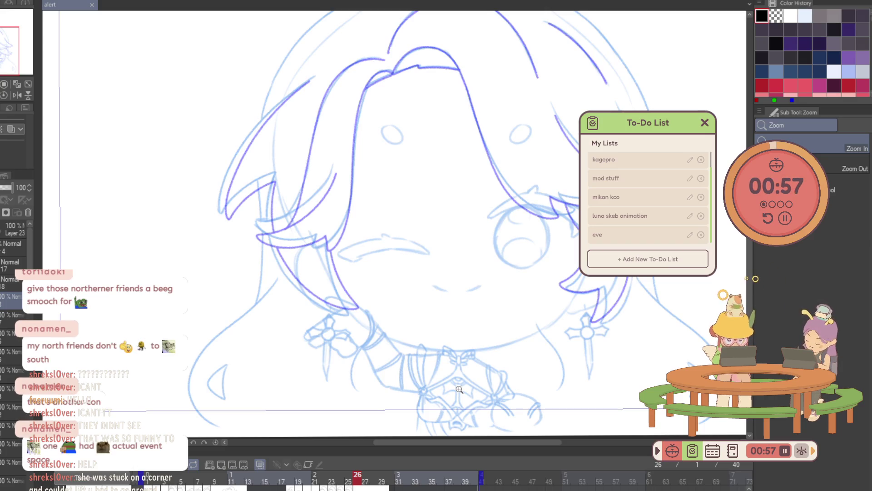
Zoom back in and ink the first long hooked hair-lock line on frame 26.
{"action": "scroll", "coordinate": [459, 390], "scroll_direction": "down", "scroll_amount": 3}
{"action": "scroll", "coordinate": [459, 389], "scroll_direction": "up", "scroll_amount": 4}
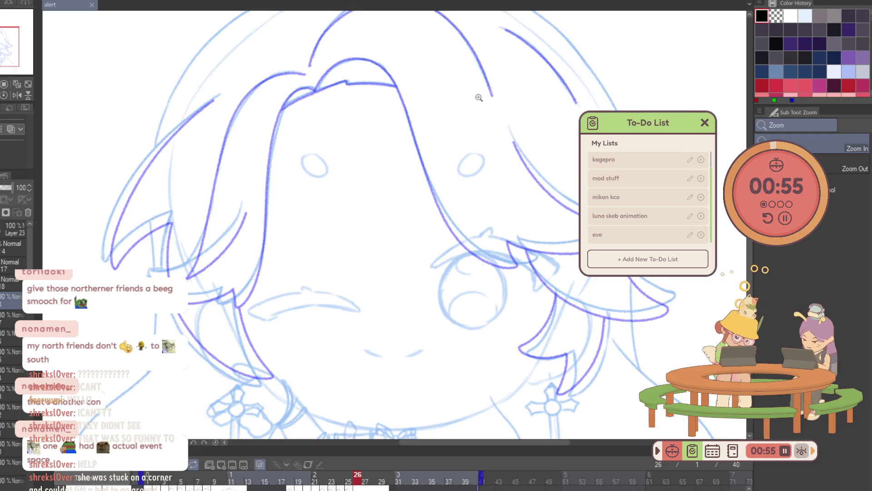
{"action": "scroll", "coordinate": [478, 98], "scroll_direction": "up", "scroll_amount": 1}
{"action": "scroll", "coordinate": [307, 81], "scroll_direction": "up", "scroll_amount": 1}
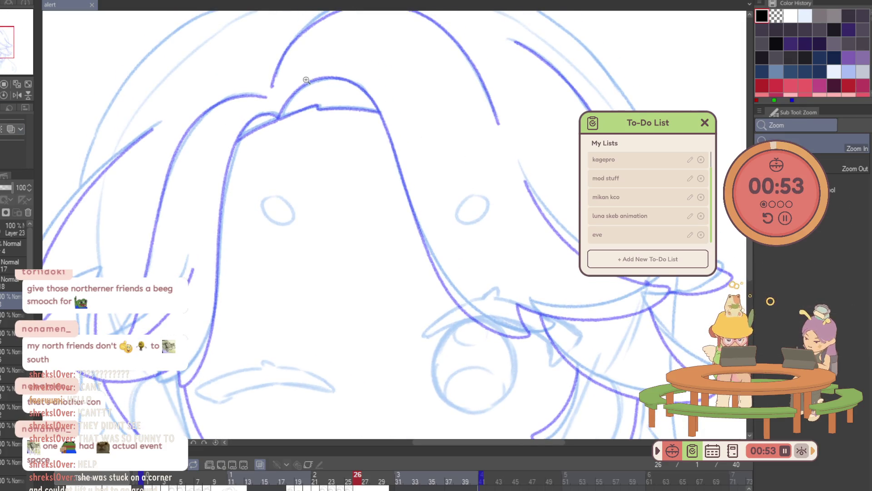
{"action": "scroll", "coordinate": [306, 81], "scroll_direction": "up", "scroll_amount": 1}
{"action": "mouse_move", "coordinate": [275, 120]}
{"action": "left_mouse_down"}
{"action": "mouse_move", "coordinate": [307, 82]}
{"action": "mouse_move", "coordinate": [490, 334]}
{"action": "mouse_move", "coordinate": [553, 371]}
{"action": "left_mouse_up"}
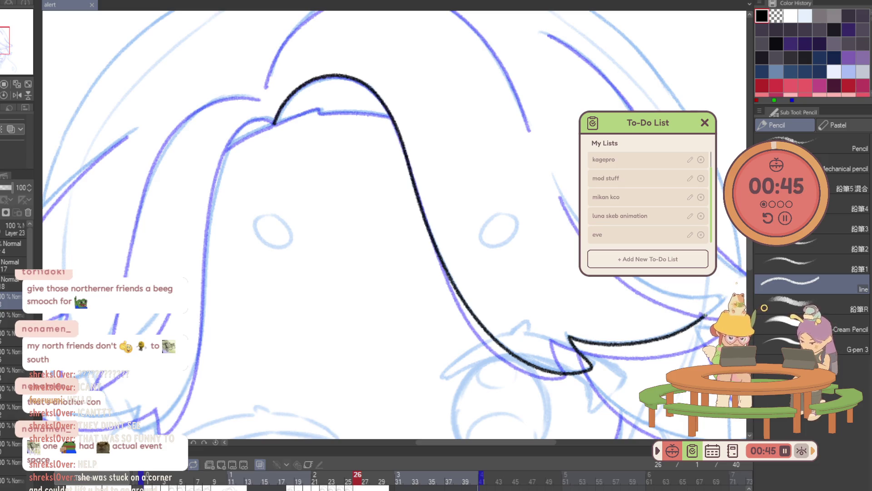
Ink the hooked hair outline and redraw the curved strand edge as a shorter black stroke.
{"action": "left_click_drag", "start_coordinate": [717, 298], "coordinate": [693, 295]}
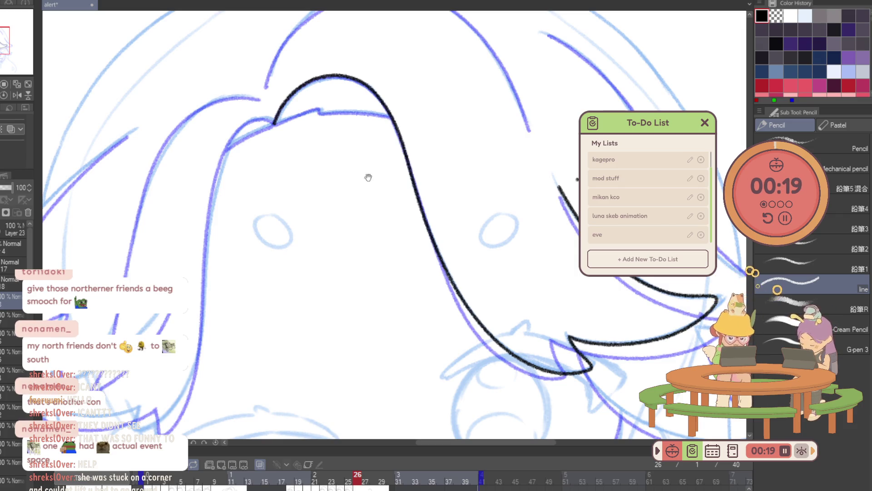
{"action": "left_click_drag", "start_coordinate": [368, 175], "coordinate": [382, 224]}
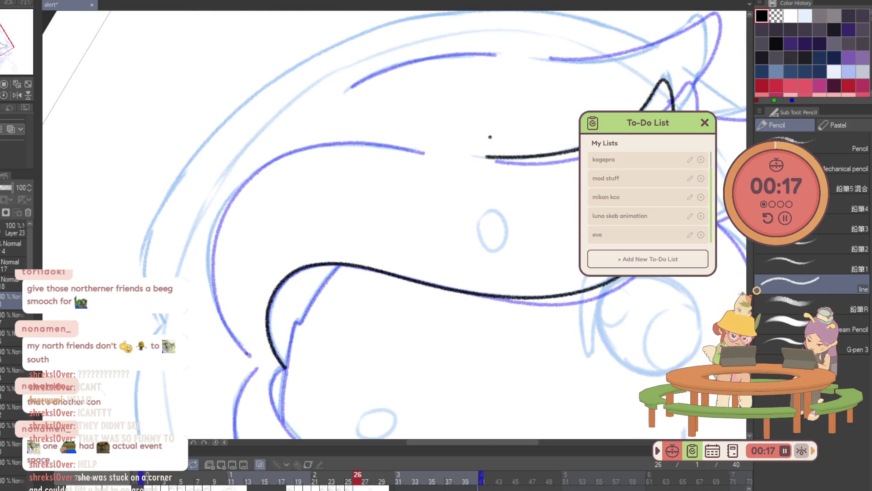
{"action": "mouse_move", "coordinate": [249, 355]}
{"action": "left_mouse_down"}
{"action": "mouse_move", "coordinate": [311, 151]}
{"action": "mouse_move", "coordinate": [368, 145]}
{"action": "left_mouse_up"}
{"action": "key", "text": "ctrl+z"}
{"action": "mouse_move", "coordinate": [250, 358]}
{"action": "left_mouse_down"}
{"action": "mouse_move", "coordinate": [215, 289]}
{"action": "mouse_move", "coordinate": [411, 147]}
{"action": "mouse_move", "coordinate": [423, 149]}
{"action": "left_mouse_up"}
Erase the stray black dot near the upper hooked line and save the file.
{"action": "key", "text": "e"}
{"action": "left_click", "coordinate": [489, 136]}
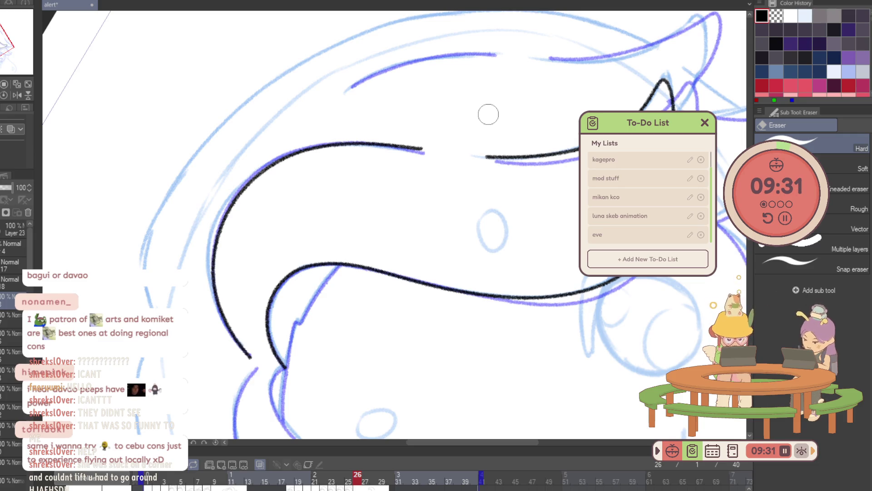
{"action": "key", "text": "ctrl+s"}
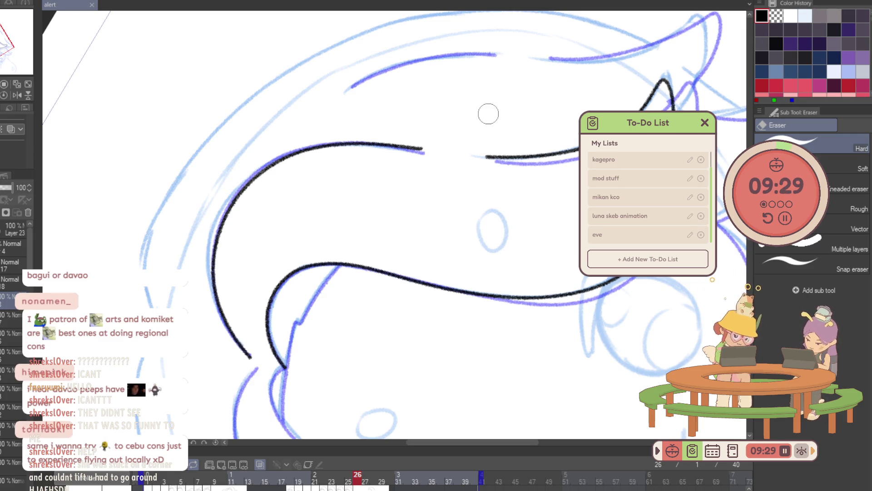
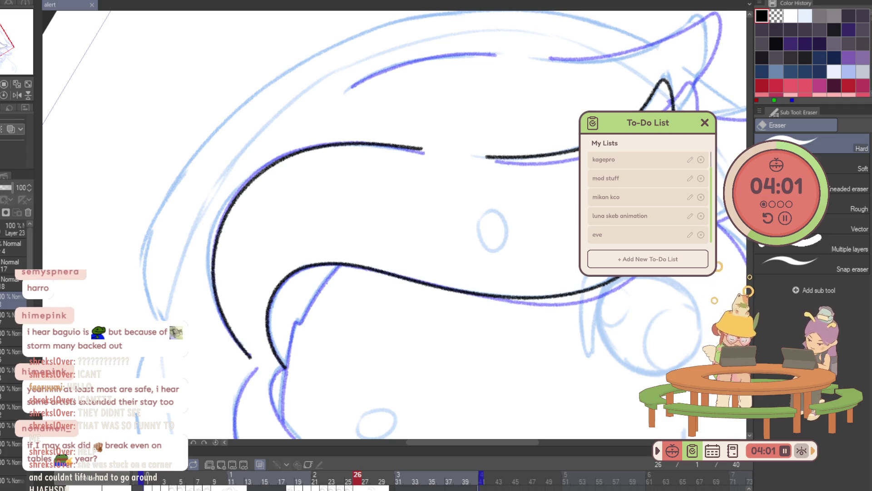
Ink a black line up along the blue hair guide with the Pencil.
{"action": "key", "text": "p"}
{"action": "scroll", "coordinate": [281, 371], "scroll_direction": "up", "scroll_amount": 3}
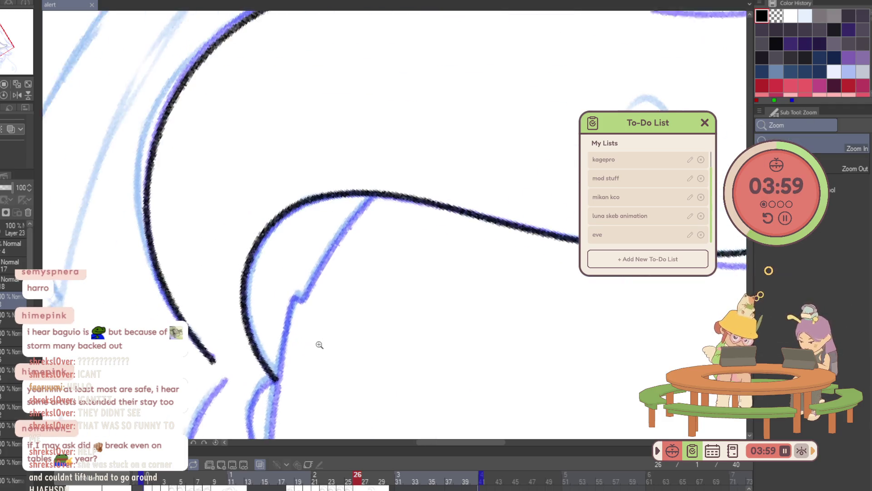
{"action": "mouse_move", "coordinate": [280, 371]}
{"action": "left_mouse_down"}
{"action": "mouse_move", "coordinate": [313, 280]}
{"action": "mouse_move", "coordinate": [380, 189]}
{"action": "left_mouse_up"}
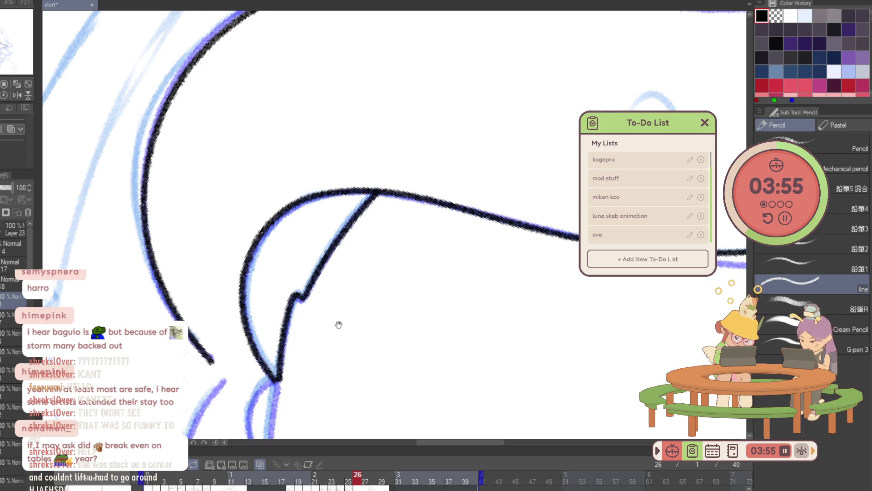
{"action": "left_click_drag", "start_coordinate": [339, 325], "coordinate": [496, 202]}
{"action": "scroll", "coordinate": [418, 316], "scroll_direction": "down", "scroll_amount": 2}
{"action": "scroll", "coordinate": [438, 300], "scroll_direction": "down", "scroll_amount": 3}
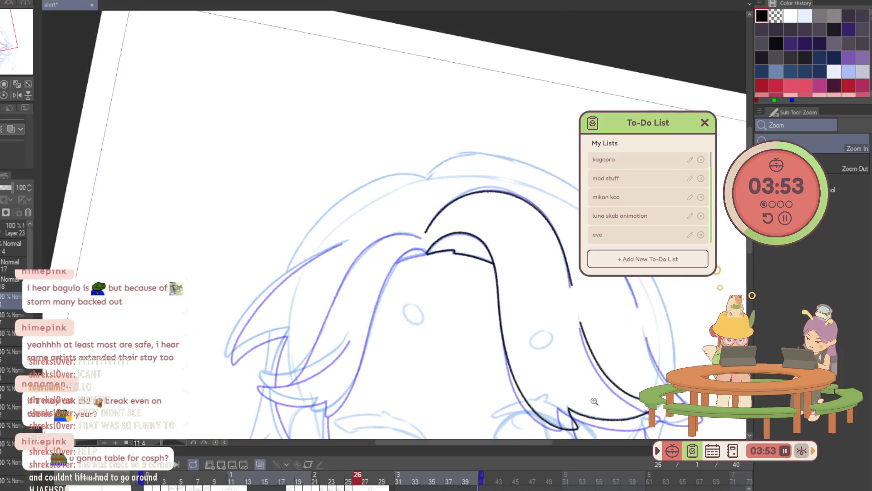
{"action": "scroll", "coordinate": [633, 402], "scroll_direction": "up", "scroll_amount": 5}
Rotate onto the hair strands and ink the lock's lower left edge and a downward stroke.
{"action": "mouse_move", "coordinate": [633, 403]}
{"action": "left_mouse_down"}
{"action": "mouse_move", "coordinate": [532, 403]}
{"action": "mouse_move", "coordinate": [381, 288]}
{"action": "mouse_move", "coordinate": [448, 298]}
{"action": "mouse_move", "coordinate": [568, 262]}
{"action": "mouse_move", "coordinate": [480, 331]}
{"action": "left_mouse_up"}
{"action": "scroll", "coordinate": [440, 306], "scroll_direction": "up", "scroll_amount": 3}
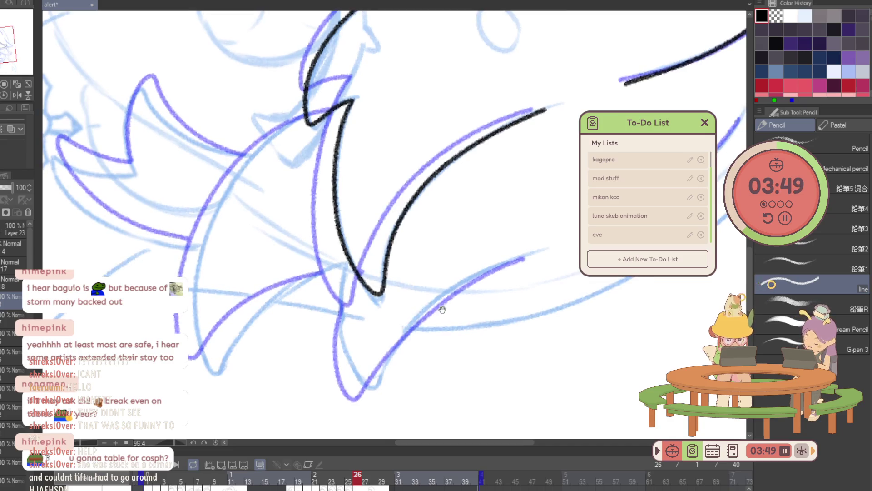
{"action": "left_click_drag", "start_coordinate": [440, 306], "coordinate": [385, 196]}
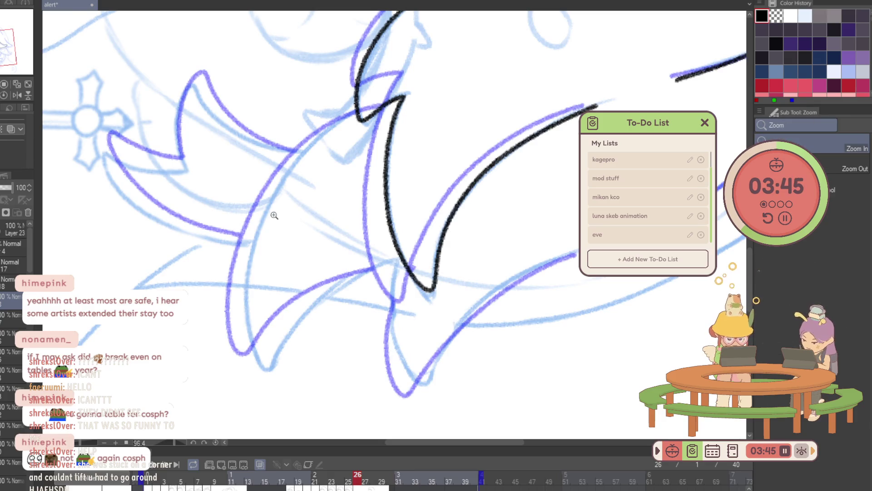
{"action": "left_click_drag", "start_coordinate": [276, 213], "coordinate": [284, 204]}
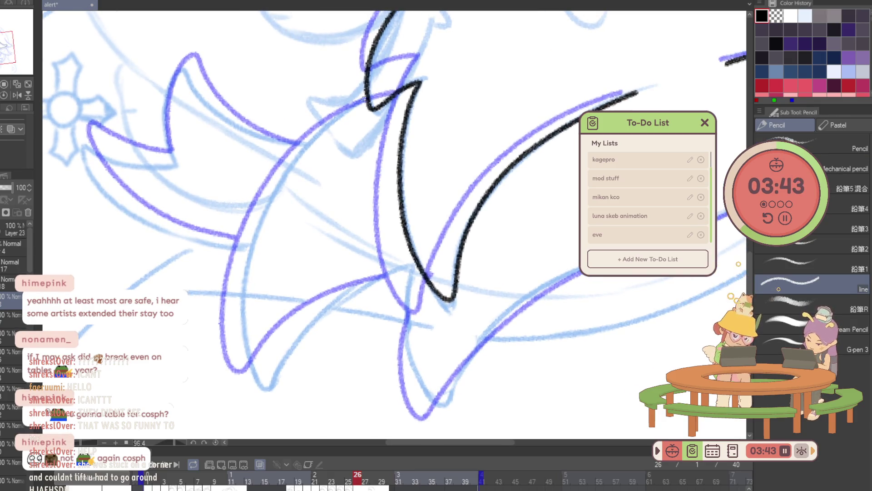
{"action": "mouse_move", "coordinate": [366, 97]}
{"action": "left_mouse_down"}
{"action": "mouse_move", "coordinate": [255, 370]}
{"action": "mouse_move", "coordinate": [407, 267]}
{"action": "left_mouse_up"}
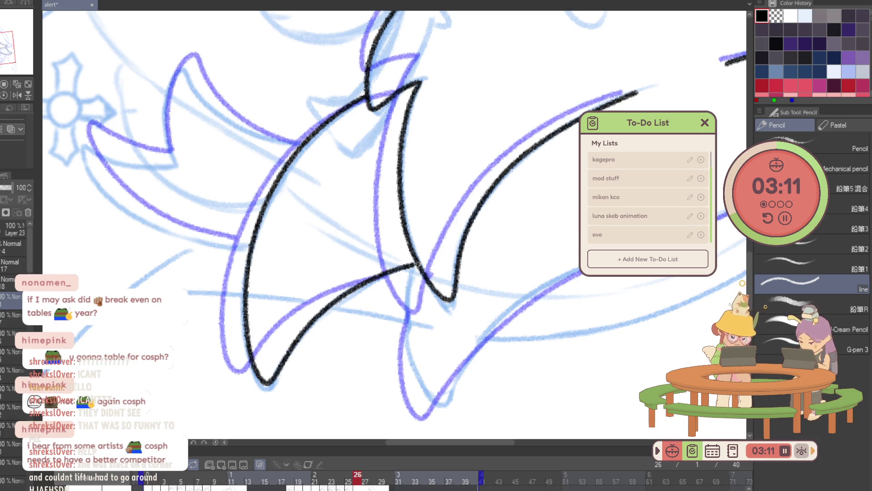
{"action": "left_click_drag", "start_coordinate": [409, 275], "coordinate": [444, 403]}
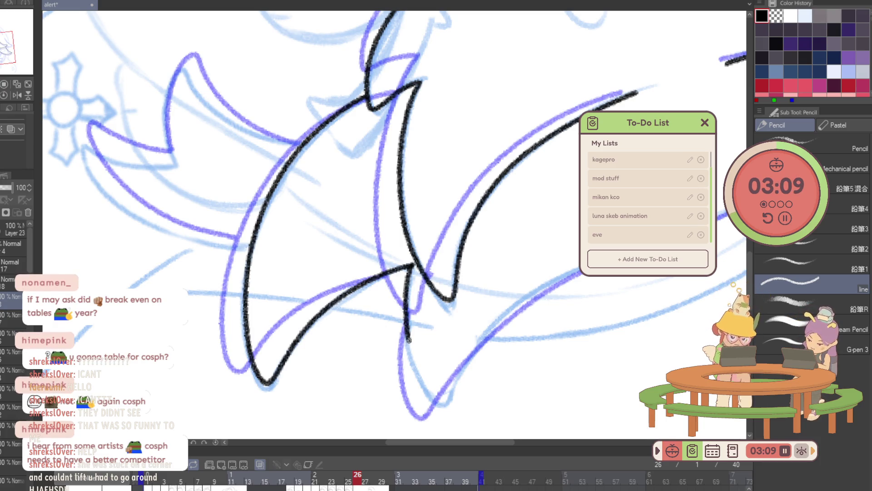
Ink the pointed hair tip below the junction, undoing and redrawing the stroke.
{"action": "left_click_drag", "start_coordinate": [434, 326], "coordinate": [367, 282]}
{"action": "key", "text": "ctrl+z"}
{"action": "mouse_move", "coordinate": [344, 224]}
{"action": "left_mouse_down"}
{"action": "mouse_move", "coordinate": [369, 364]}
{"action": "mouse_move", "coordinate": [551, 213]}
{"action": "left_mouse_up"}
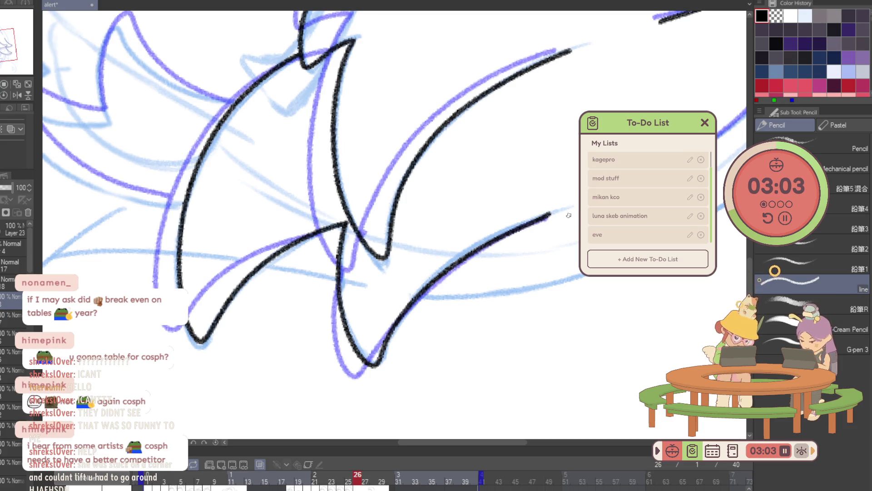
{"action": "key", "text": "ctrl+z"}
{"action": "key", "text": "ctrl+z"}
{"action": "mouse_move", "coordinate": [346, 224]}
{"action": "left_mouse_down"}
{"action": "mouse_move", "coordinate": [405, 309]}
{"action": "mouse_move", "coordinate": [556, 212]}
{"action": "left_mouse_up"}
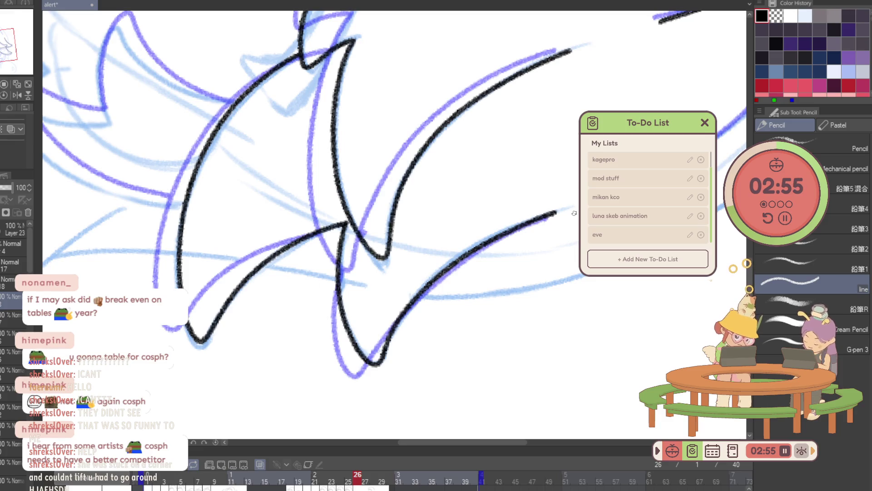
Flip the canvas view horizontally and ink the hair curve along the purple guide.
{"action": "key", "text": "g"}
{"action": "key", "text": "h"}
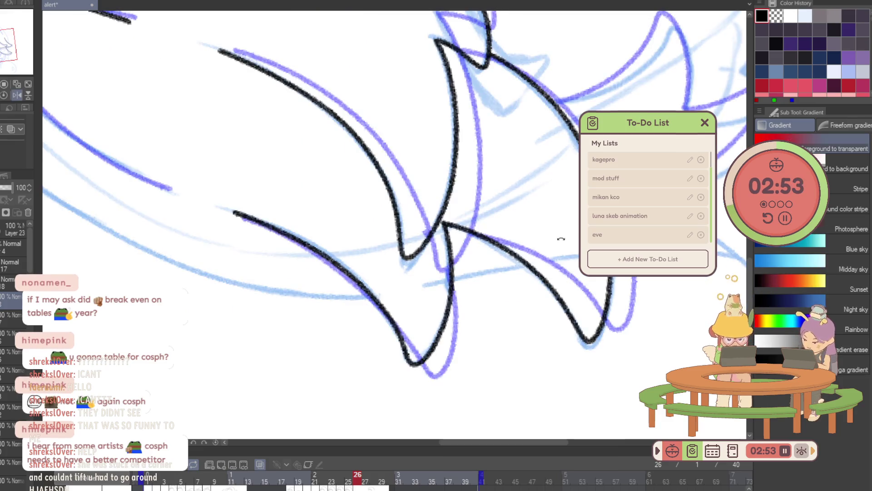
{"action": "scroll", "coordinate": [365, 322], "scroll_direction": "up", "scroll_amount": 3}
{"action": "key", "text": "p"}
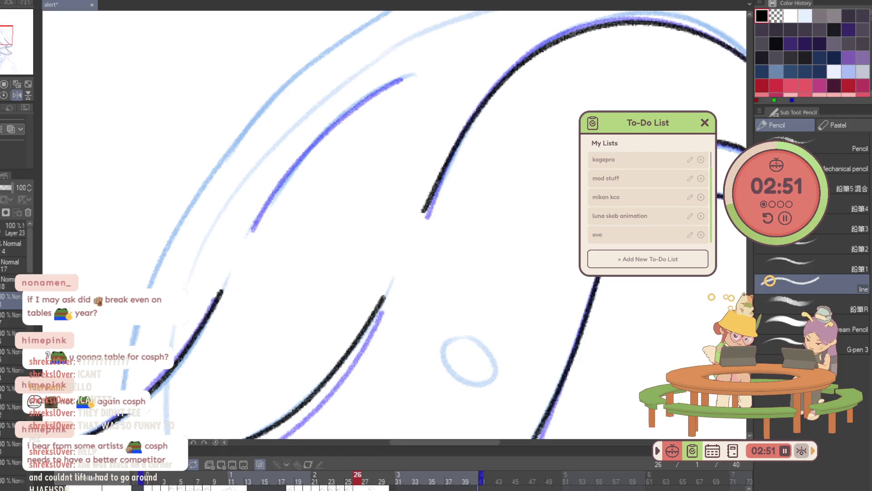
{"action": "left_click_drag", "start_coordinate": [253, 228], "coordinate": [407, 78]}
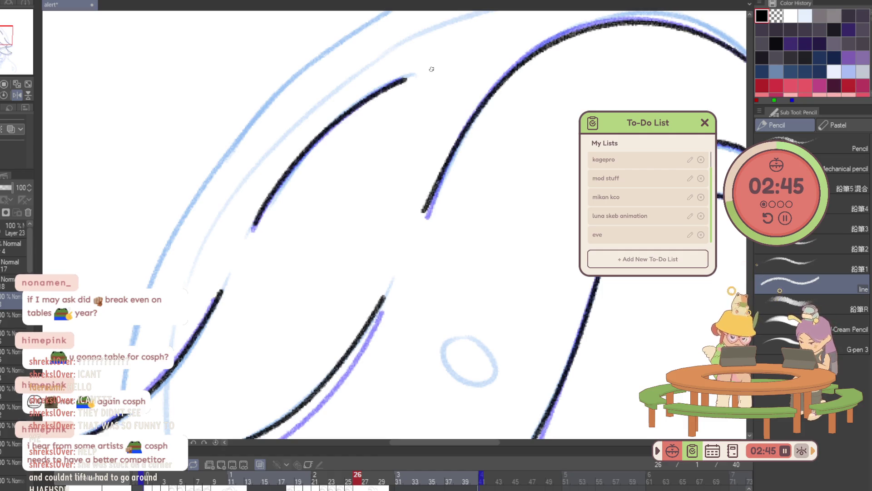
Ink the remaining hair strand along the purple guide and zoom out to the whole head.
{"action": "scroll", "coordinate": [399, 189], "scroll_direction": "down", "scroll_amount": 3}
{"action": "scroll", "coordinate": [371, 350], "scroll_direction": "up", "scroll_amount": 3}
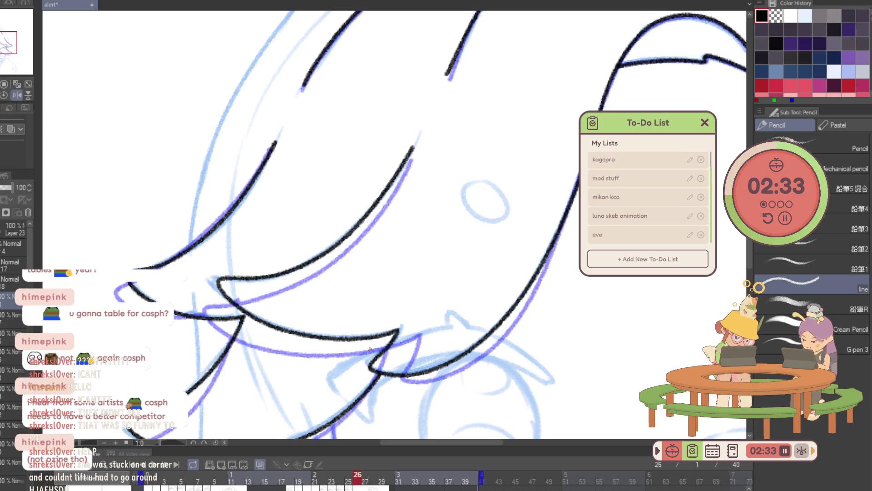
{"action": "scroll", "coordinate": [369, 318], "scroll_direction": "down", "scroll_amount": 3}
{"action": "scroll", "coordinate": [363, 184], "scroll_direction": "down", "scroll_amount": 3}
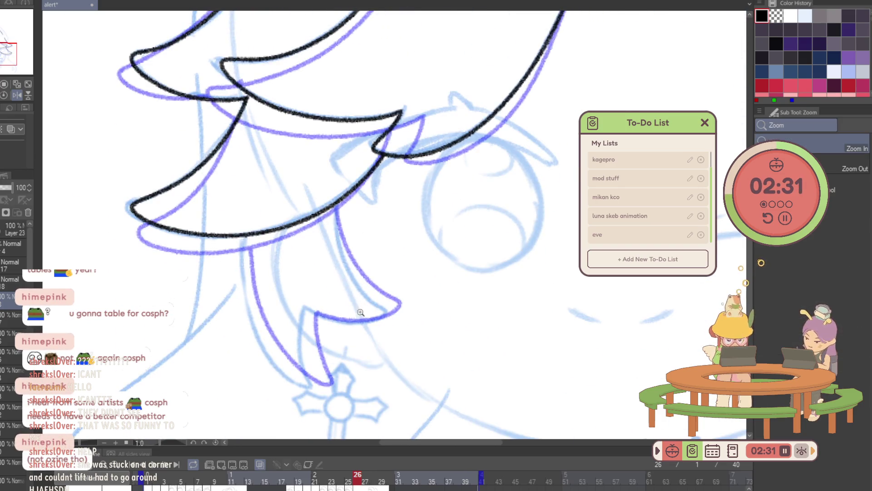
{"action": "scroll", "coordinate": [358, 313], "scroll_direction": "up", "scroll_amount": 2}
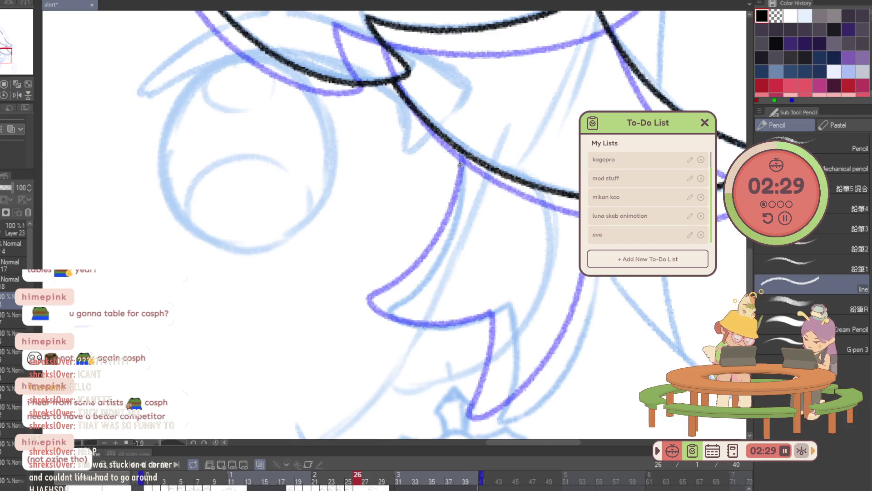
{"action": "mouse_move", "coordinate": [461, 151]}
{"action": "left_mouse_down"}
{"action": "mouse_move", "coordinate": [421, 283]}
{"action": "mouse_move", "coordinate": [490, 314]}
{"action": "mouse_move", "coordinate": [473, 253]}
{"action": "mouse_move", "coordinate": [532, 294]}
{"action": "mouse_move", "coordinate": [556, 141]}
{"action": "left_mouse_up"}
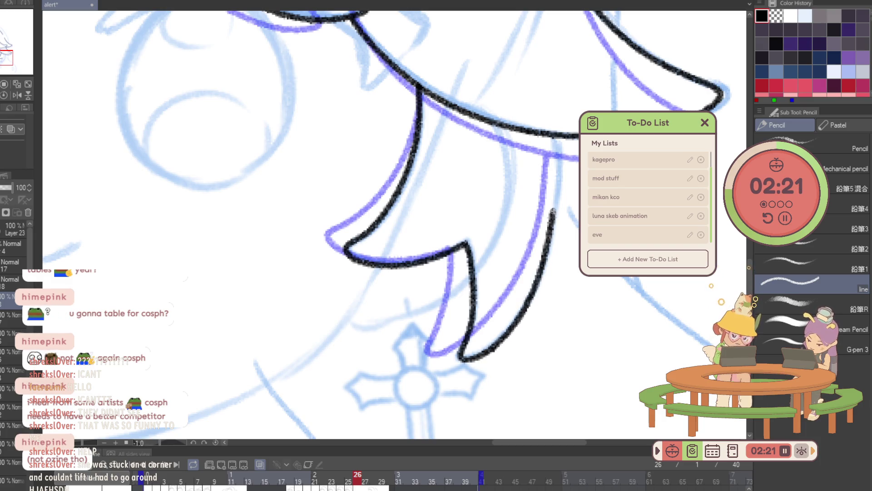
{"action": "key", "text": "ctrl+alt+space"}
{"action": "left_click", "coordinate": [500, 261]}
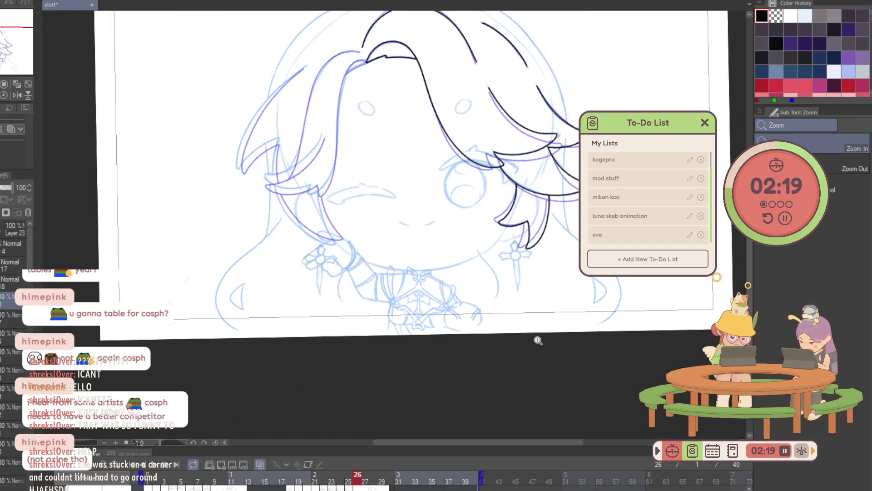
Flip the view and ink the line at the top hair tip, redrawing it once.
{"action": "key", "text": "p"}
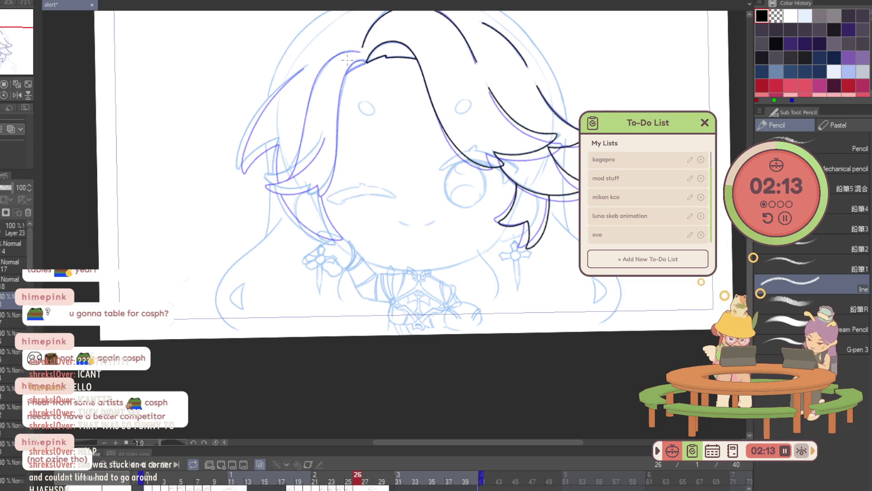
{"action": "scroll", "coordinate": [347, 59], "scroll_direction": "up", "scroll_amount": 2}
{"action": "key", "text": "h"}
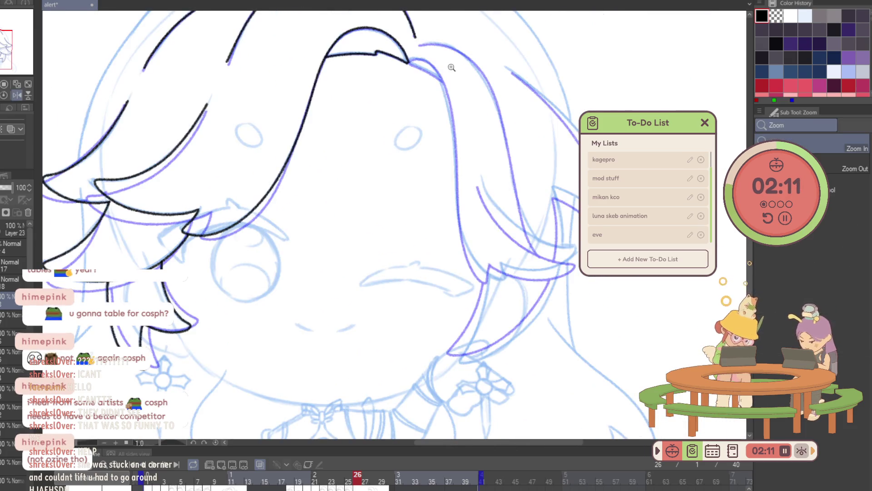
{"action": "left_click", "coordinate": [451, 67]}
{"action": "left_click_drag", "start_coordinate": [385, 59], "coordinate": [395, 54]}
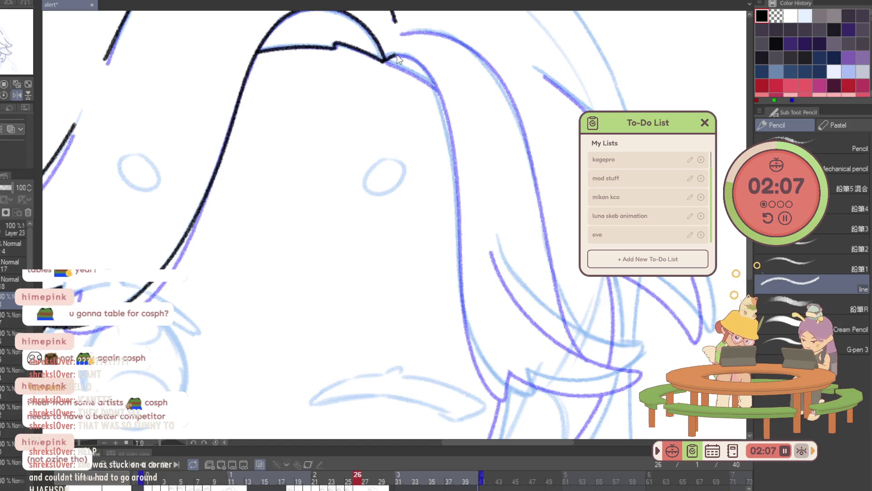
{"action": "key", "text": "ctrl+z"}
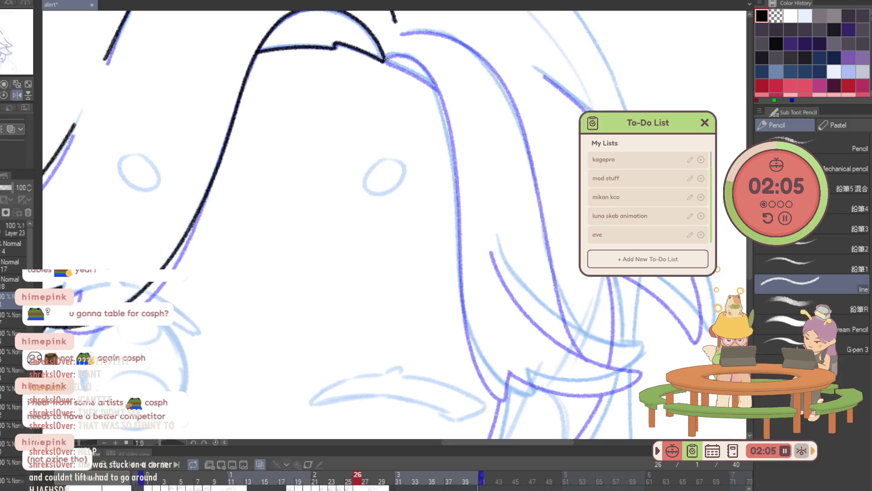
{"action": "mouse_move", "coordinate": [394, 55]}
{"action": "left_mouse_down"}
{"action": "mouse_move", "coordinate": [418, 60]}
{"action": "mouse_move", "coordinate": [450, 129]}
{"action": "left_mouse_up"}
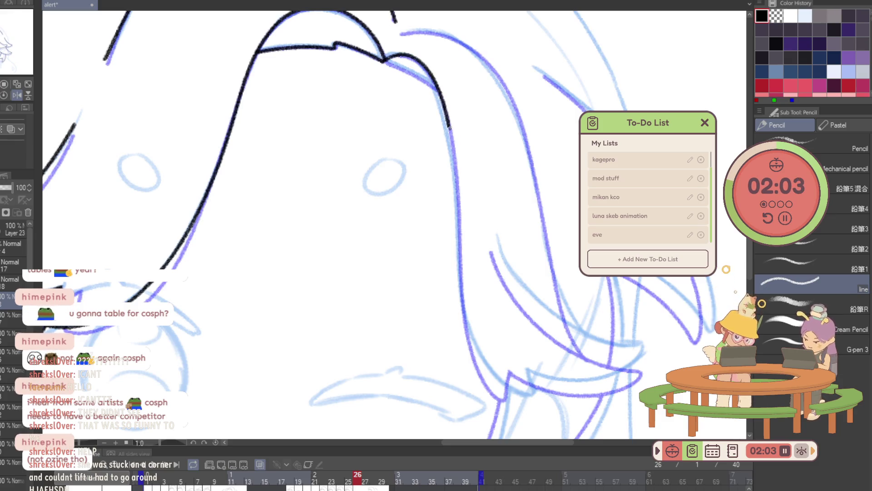
Ink the strand's outer edge, erase its hooked end and ink the pointed tip.
{"action": "mouse_move", "coordinate": [455, 181]}
{"action": "left_mouse_down"}
{"action": "mouse_move", "coordinate": [493, 373]}
{"action": "mouse_move", "coordinate": [532, 391]}
{"action": "mouse_move", "coordinate": [525, 361]}
{"action": "left_mouse_up"}
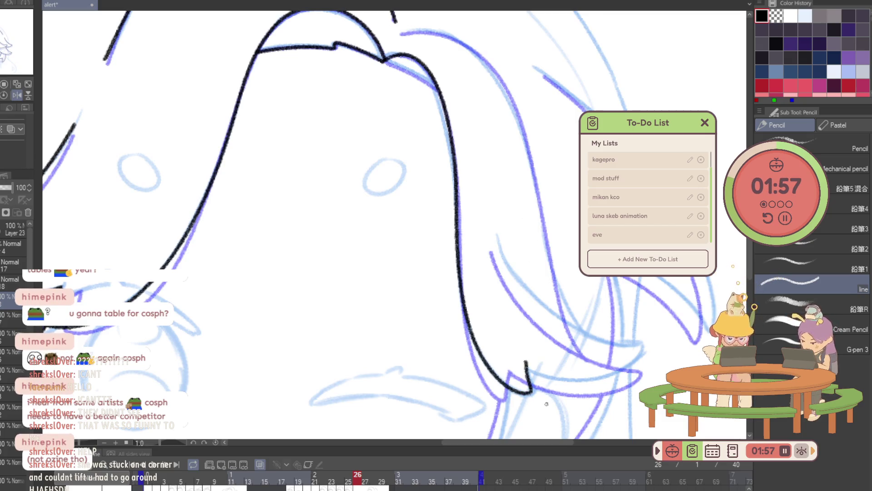
{"action": "scroll", "coordinate": [547, 404], "scroll_direction": "up", "scroll_amount": 3}
{"action": "key", "text": "e"}
{"action": "left_click_drag", "start_coordinate": [473, 335], "coordinate": [536, 386]}
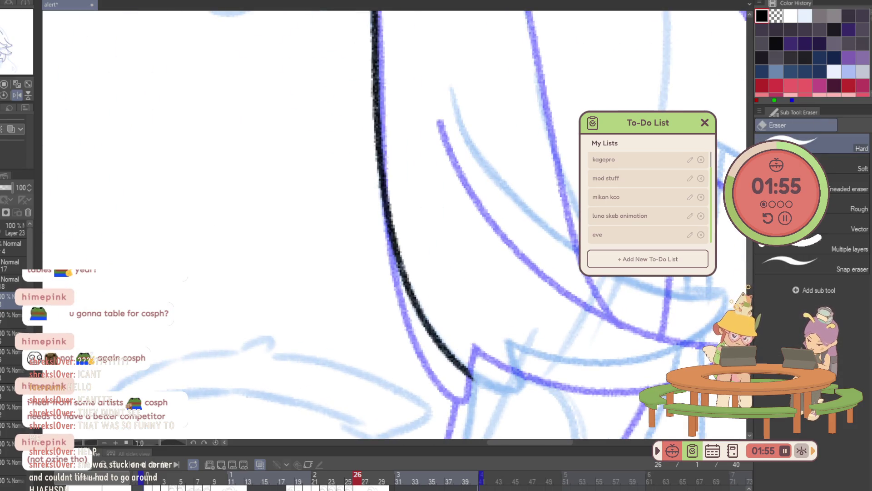
{"action": "key", "text": "p"}
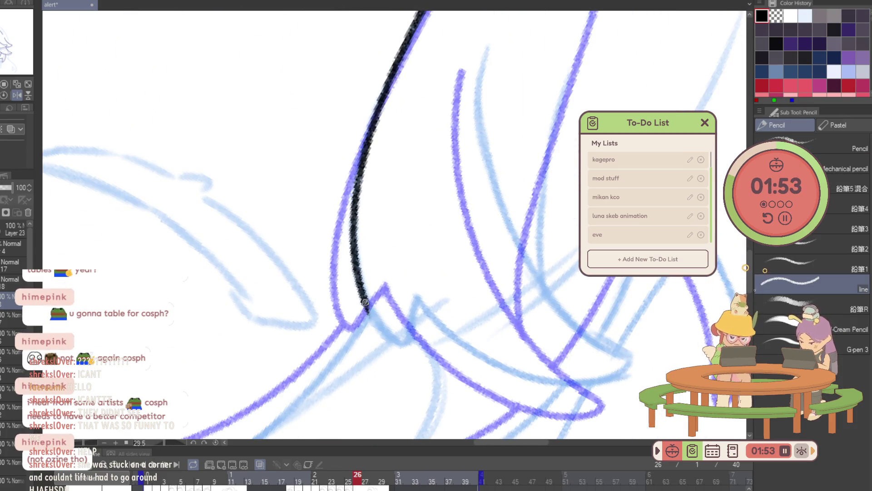
{"action": "left_click_drag", "start_coordinate": [365, 302], "coordinate": [418, 296]}
Redraw the strand edge running down to the right, then zoom out to the whole head.
{"action": "mouse_move", "coordinate": [545, 255]}
{"action": "left_mouse_down"}
{"action": "mouse_move", "coordinate": [296, 224]}
{"action": "mouse_move", "coordinate": [454, 393]}
{"action": "left_mouse_up"}
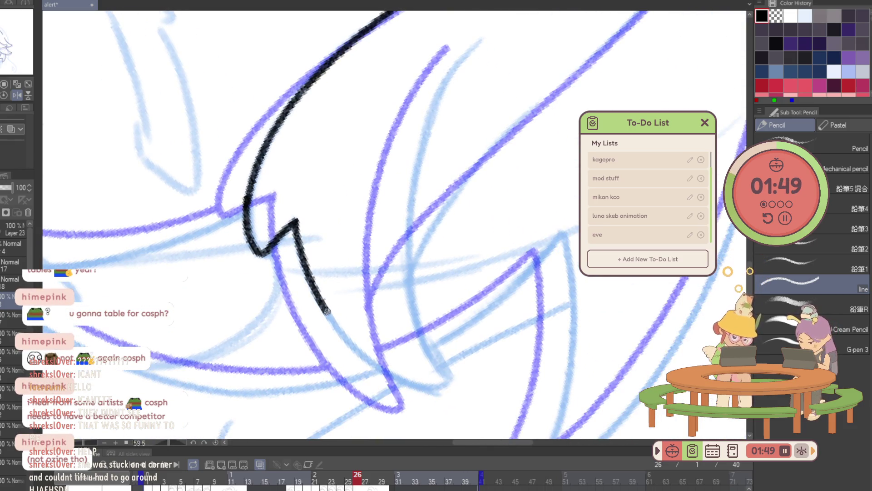
{"action": "key", "text": "ctrl+z"}
{"action": "left_click_drag", "start_coordinate": [293, 228], "coordinate": [440, 382]}
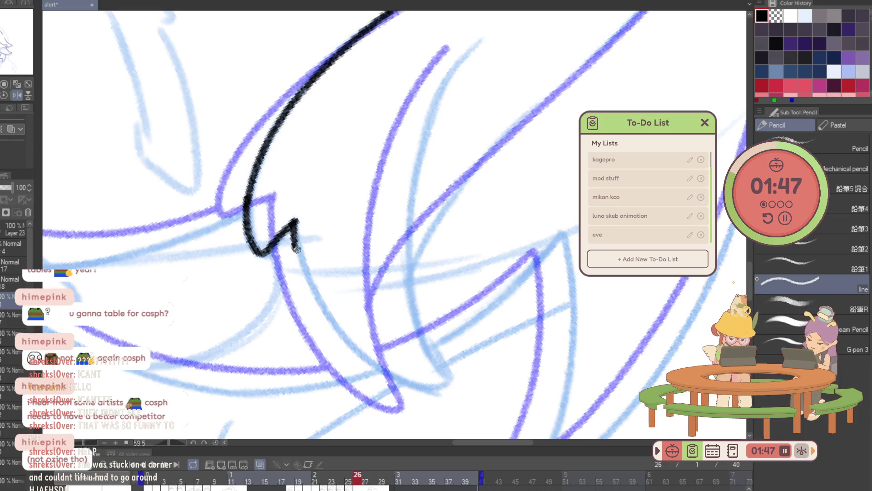
{"action": "key", "text": "ctrl+z"}
{"action": "mouse_move", "coordinate": [294, 222]}
{"action": "left_mouse_down"}
{"action": "mouse_move", "coordinate": [439, 392]}
{"action": "mouse_move", "coordinate": [460, 61]}
{"action": "mouse_move", "coordinate": [470, 49]}
{"action": "left_mouse_up"}
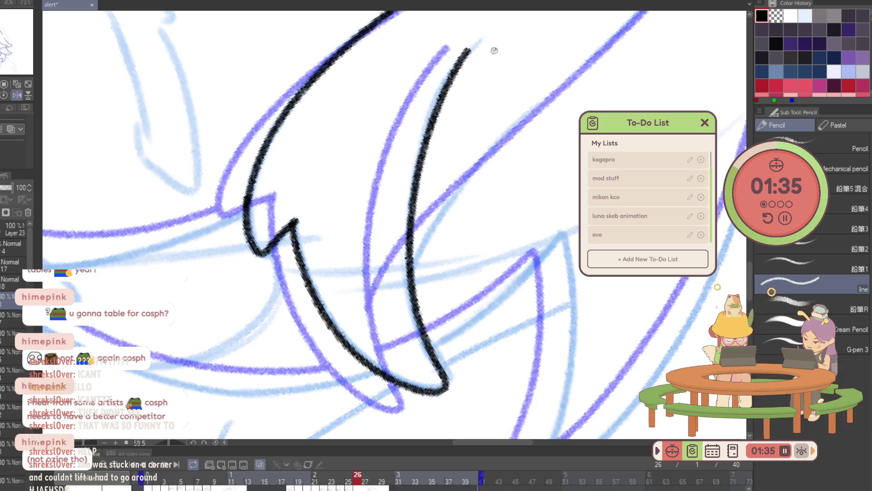
{"action": "left_click_drag", "start_coordinate": [494, 50], "coordinate": [377, 310]}
{"action": "key", "text": "p"}
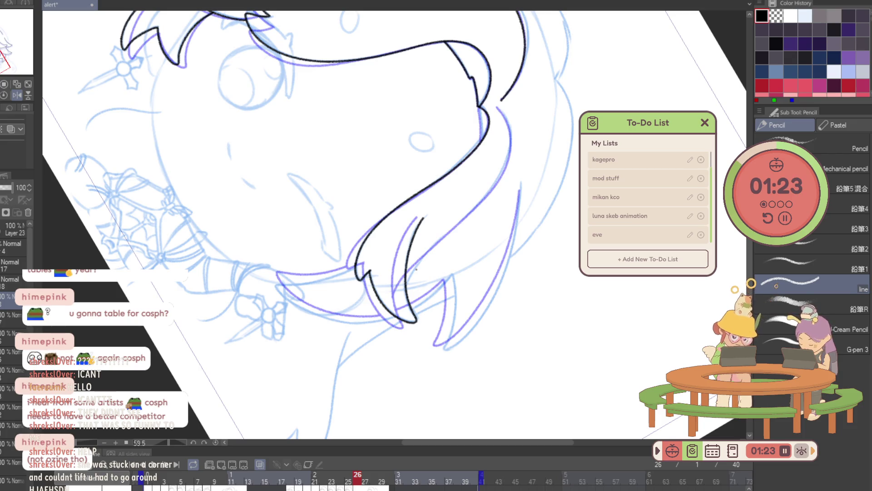
Mirror the view and ink a long hair strand line and the strand's outer curve.
{"action": "key", "text": "h"}
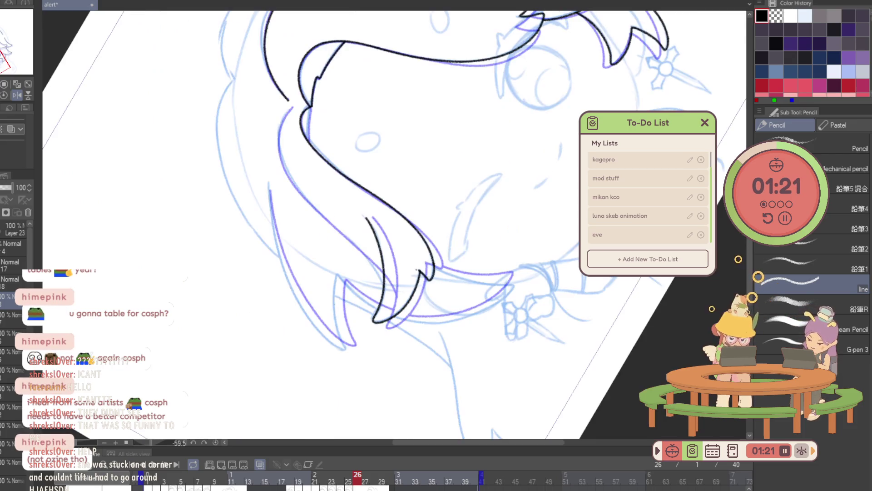
{"action": "mouse_move", "coordinate": [416, 270]}
{"action": "left_mouse_down"}
{"action": "mouse_move", "coordinate": [357, 206]}
{"action": "mouse_move", "coordinate": [356, 256]}
{"action": "left_mouse_up"}
{"action": "mouse_move", "coordinate": [340, 385]}
{"action": "left_mouse_down"}
{"action": "mouse_move", "coordinate": [377, 87]}
{"action": "mouse_move", "coordinate": [427, 52]}
{"action": "mouse_move", "coordinate": [452, 48]}
{"action": "left_mouse_up"}
{"action": "mouse_move", "coordinate": [433, 255]}
{"action": "left_mouse_down"}
{"action": "mouse_move", "coordinate": [458, 170]}
{"action": "mouse_move", "coordinate": [428, 317]}
{"action": "left_mouse_up"}
{"action": "left_click", "coordinate": [327, 127]}
{"action": "left_click", "coordinate": [326, 128]}
{"action": "key", "text": "p"}
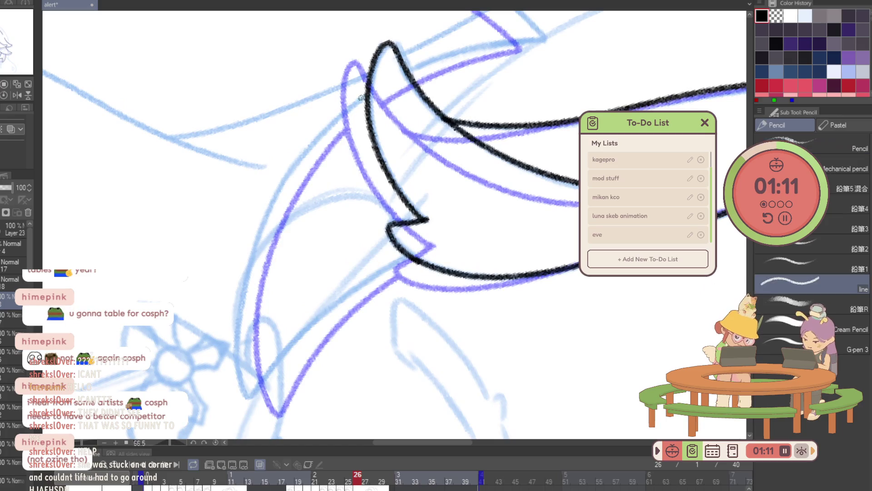
{"action": "mouse_move", "coordinate": [346, 108]}
{"action": "left_mouse_down"}
{"action": "mouse_move", "coordinate": [263, 219]}
{"action": "mouse_move", "coordinate": [234, 334]}
{"action": "mouse_move", "coordinate": [243, 387]}
{"action": "mouse_move", "coordinate": [370, 275]}
{"action": "mouse_move", "coordinate": [404, 262]}
{"action": "left_mouse_up"}
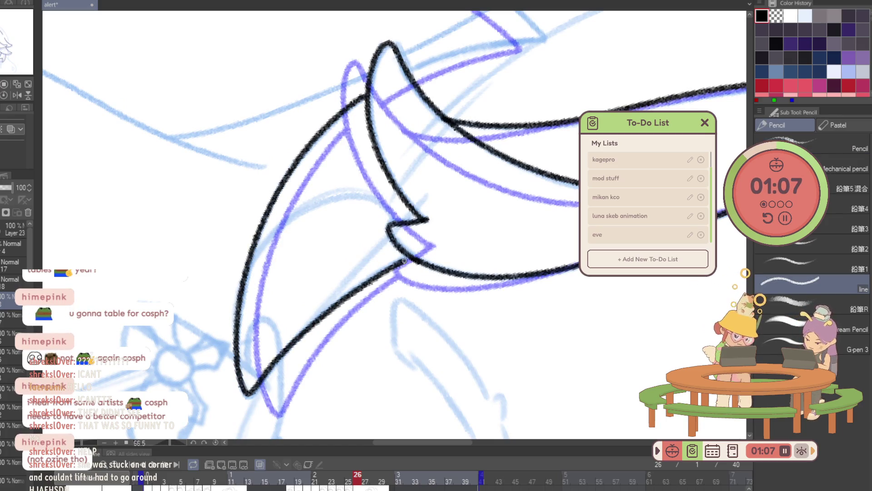
Ink the lines up to the hair edge and along the top curve, undoing overlong strokes.
{"action": "left_click_drag", "start_coordinate": [442, 227], "coordinate": [378, 303]}
{"action": "left_click_drag", "start_coordinate": [348, 152], "coordinate": [473, 121]}
{"action": "key", "text": "ctrl+z"}
{"action": "mouse_move", "coordinate": [345, 152]}
{"action": "left_mouse_down"}
{"action": "mouse_move", "coordinate": [481, 121]}
{"action": "mouse_move", "coordinate": [381, 74]}
{"action": "mouse_move", "coordinate": [347, 152]}
{"action": "mouse_move", "coordinate": [389, 267]}
{"action": "mouse_move", "coordinate": [507, 245]}
{"action": "mouse_move", "coordinate": [465, 269]}
{"action": "left_mouse_up"}
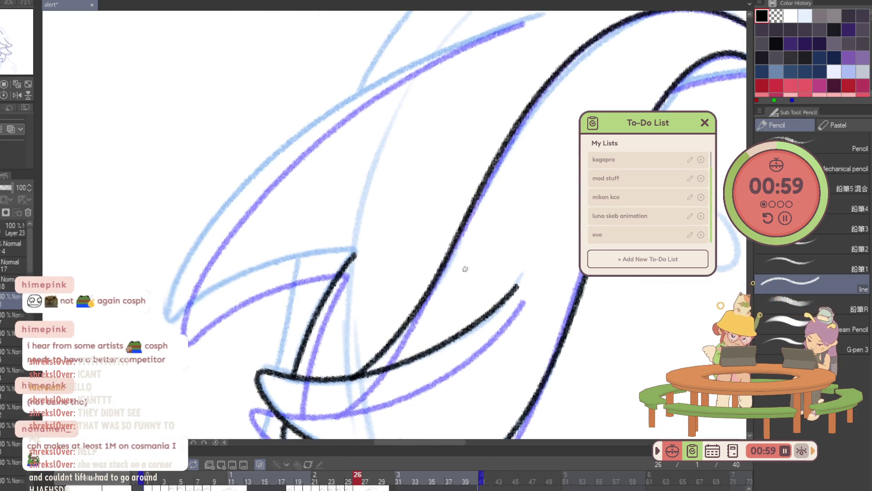
{"action": "mouse_move", "coordinate": [399, 104]}
{"action": "left_mouse_down"}
{"action": "mouse_move", "coordinate": [512, 48]}
{"action": "mouse_move", "coordinate": [381, 95]}
{"action": "left_mouse_up"}
{"action": "key", "text": "ctrl+z"}
{"action": "mouse_move", "coordinate": [532, 34]}
{"action": "left_mouse_down"}
{"action": "mouse_move", "coordinate": [450, 65]}
{"action": "mouse_move", "coordinate": [257, 192]}
{"action": "mouse_move", "coordinate": [356, 112]}
{"action": "mouse_move", "coordinate": [242, 294]}
{"action": "mouse_move", "coordinate": [348, 273]}
{"action": "left_mouse_up"}
{"action": "key", "text": "ctrl+z"}
Zoom out, step through the frames to frame 29 and reset the canvas rotation.
{"action": "key", "text": "ctrl+minus"}
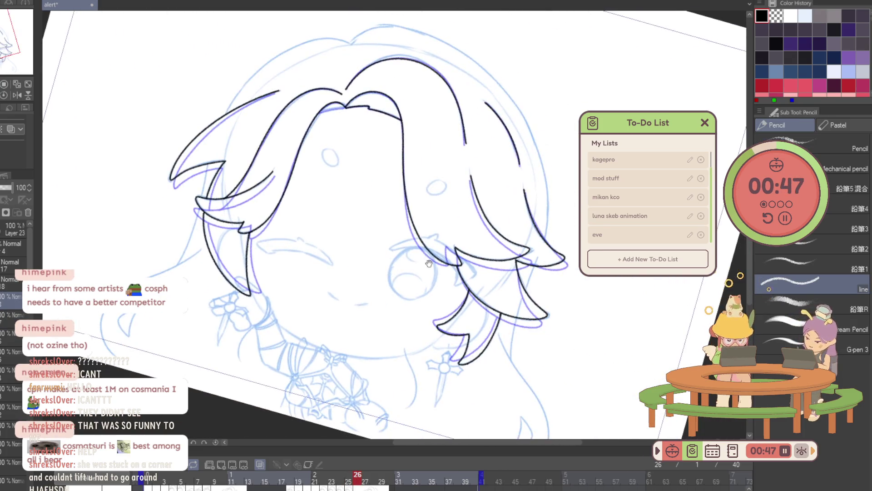
{"action": "key", "text": "Left"}
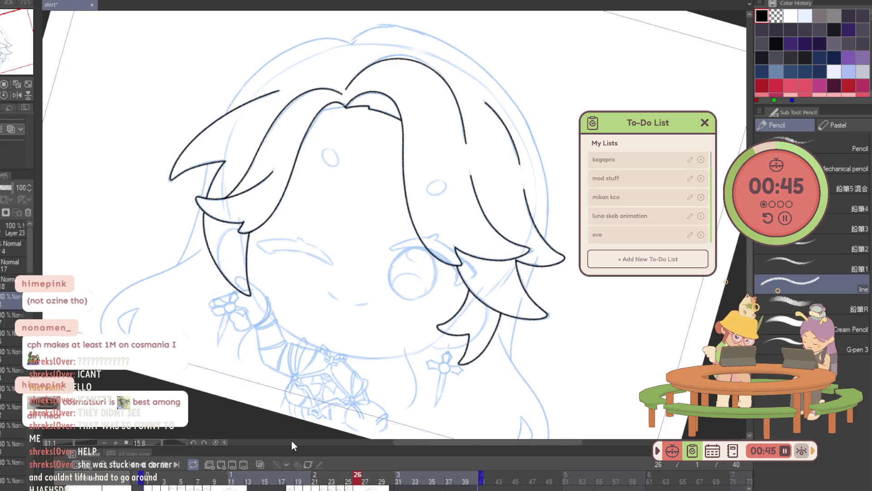
{"action": "key", "text": "Right"}
{"action": "key", "text": "Right"}
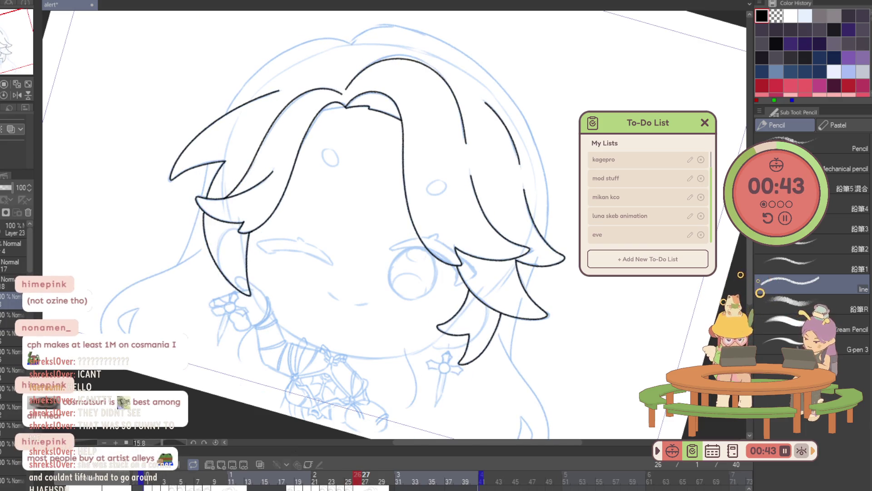
{"action": "mouse_move", "coordinate": [372, 476]}
{"action": "left_mouse_down"}
{"action": "mouse_move", "coordinate": [389, 478]}
{"action": "mouse_move", "coordinate": [382, 475]}
{"action": "left_mouse_up"}
{"action": "left_click", "coordinate": [4, 95]}
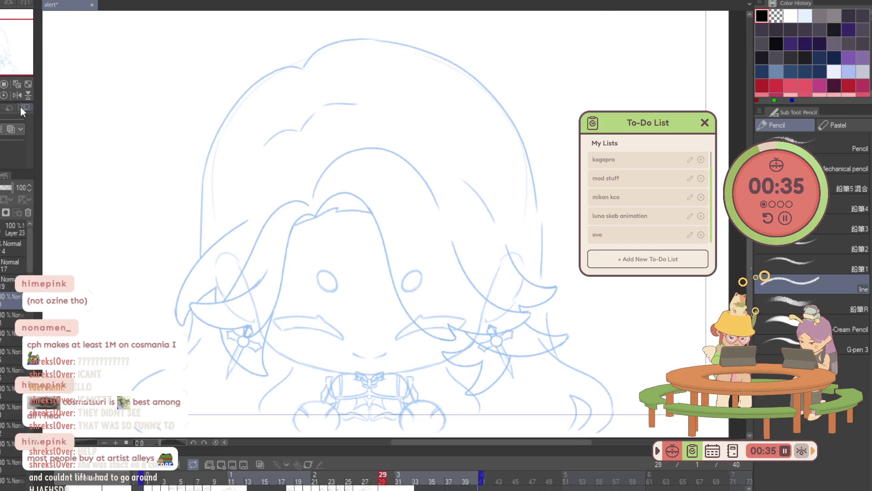
Paste the hair lineart onto frame 29, move it down over the face and deselect.
{"action": "left_click", "coordinate": [298, 475]}
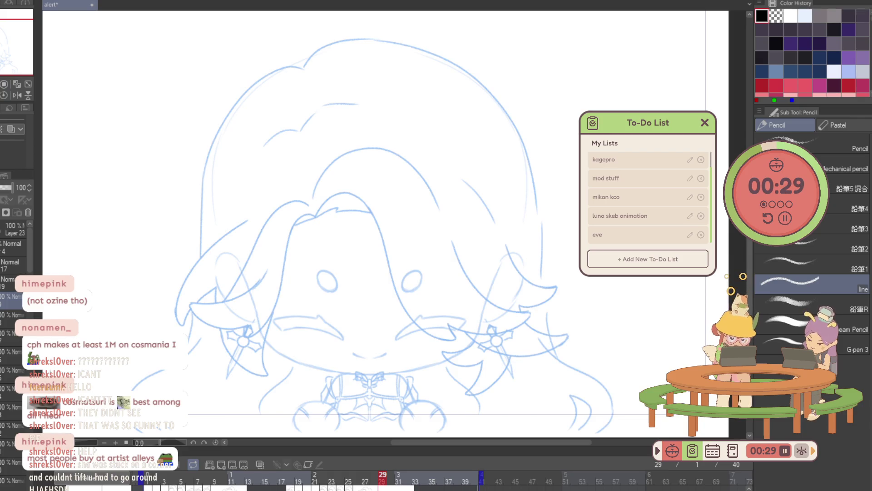
{"action": "key", "text": "ctrl+shift+d"}
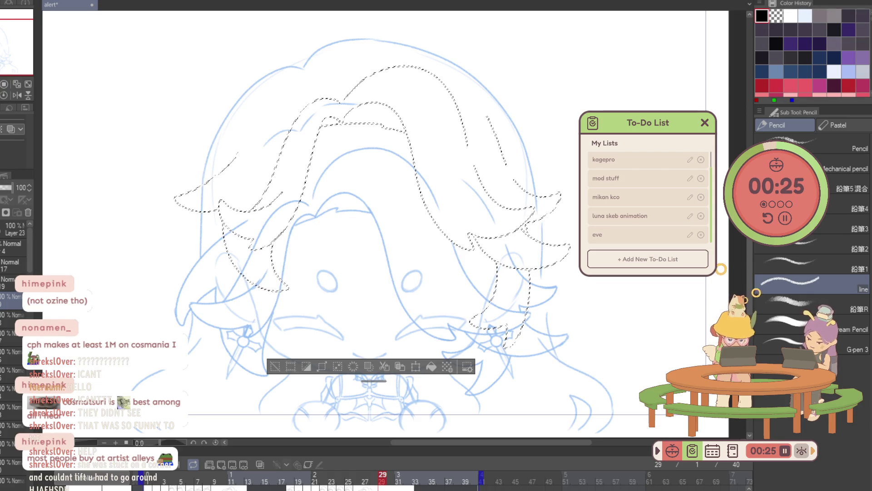
{"action": "left_click_drag", "start_coordinate": [76, 353], "coordinate": [76, 435]}
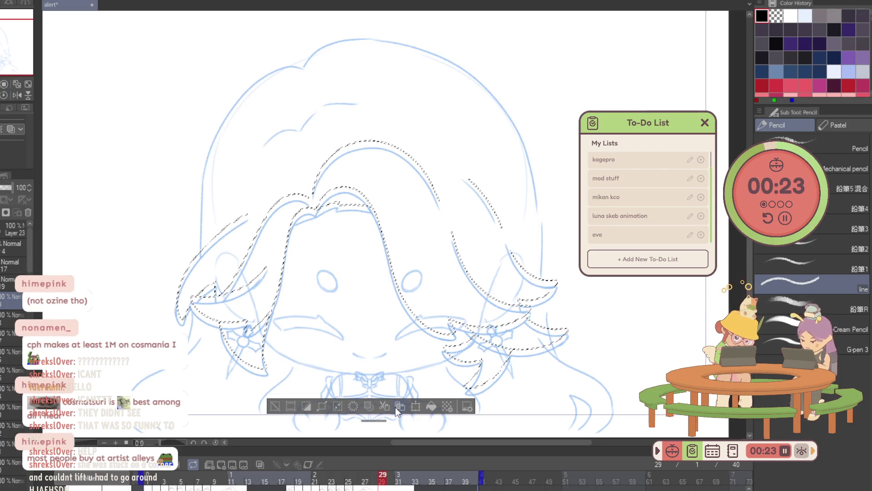
{"action": "left_click", "coordinate": [431, 407]}
{"action": "key", "text": "ctrl+d"}
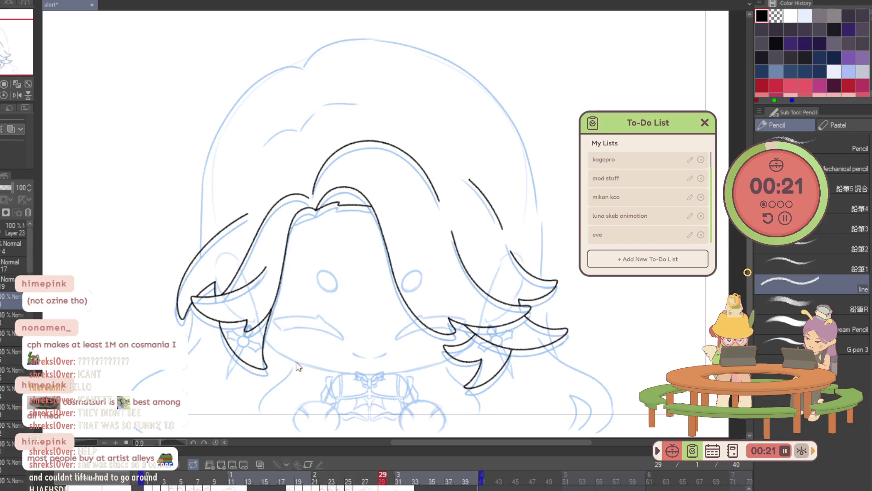
{"action": "key", "text": "k"}
{"action": "left_click_drag", "start_coordinate": [523, 368], "coordinate": [514, 380]}
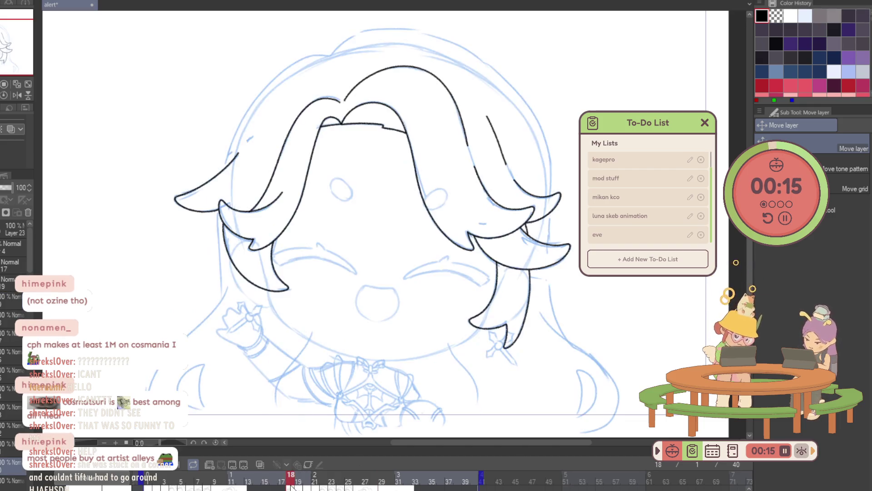
On frame 19, ink a short line along the blue hair guide.
{"action": "key", "text": "ctrl+space"}
{"action": "key", "text": "p"}
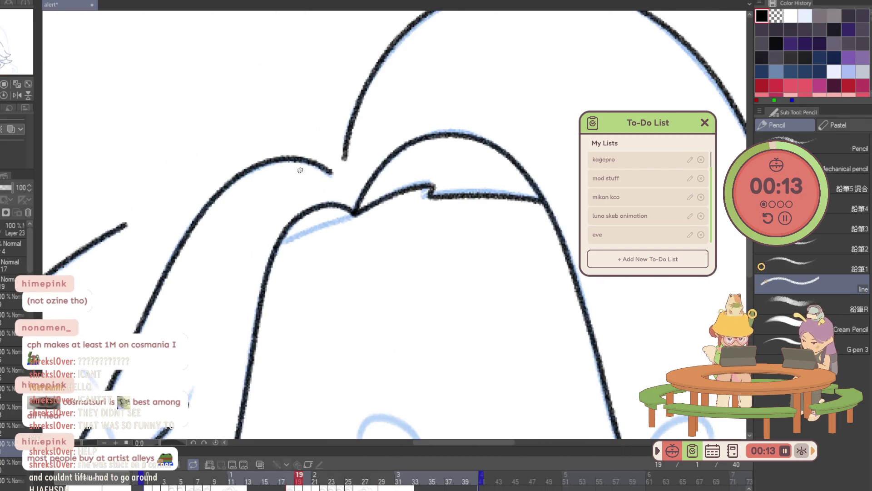
{"action": "left_click_drag", "start_coordinate": [276, 251], "coordinate": [353, 213]}
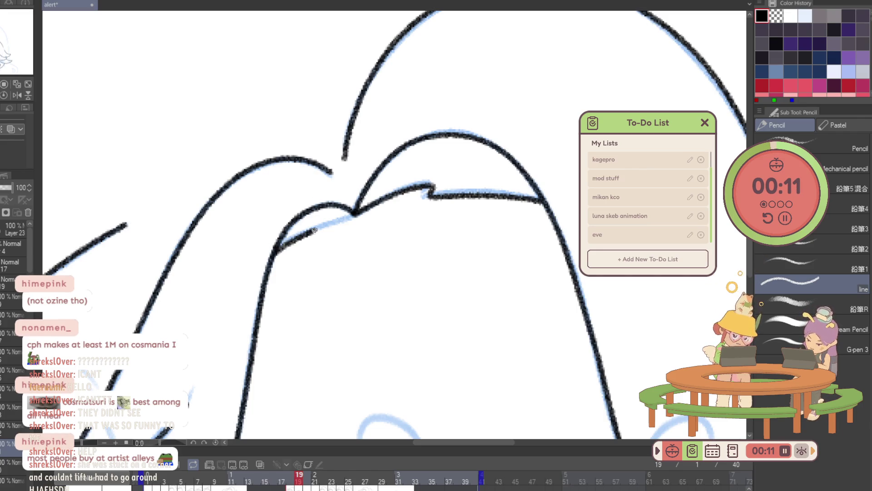
Trace the hair-part line on frame 20.
{"action": "left_click", "coordinate": [405, 287], "text": "ctrl+alt"}
{"action": "left_click", "coordinate": [405, 286], "text": "ctrl+alt"}
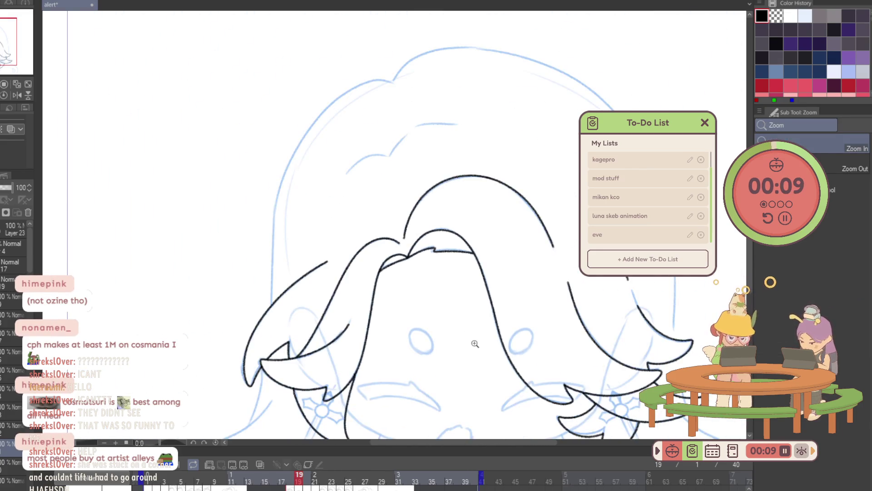
{"action": "left_click_drag", "start_coordinate": [466, 368], "coordinate": [421, 291]}
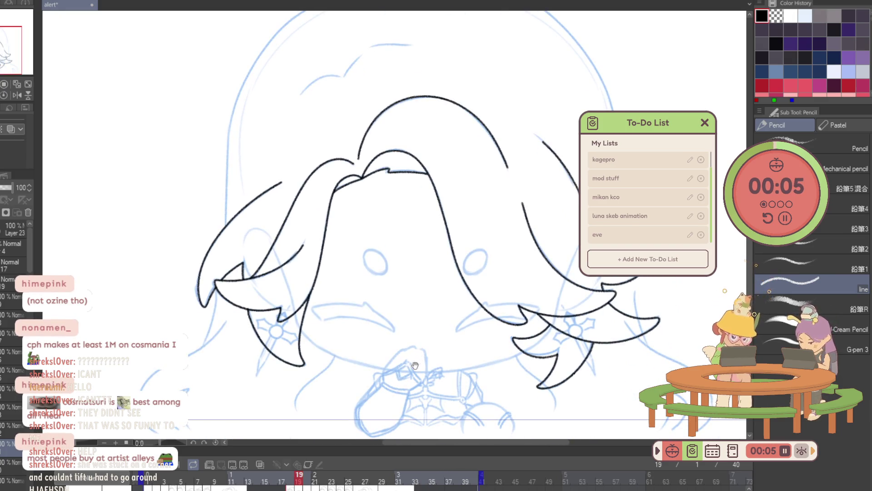
{"action": "left_click_drag", "start_coordinate": [411, 378], "coordinate": [415, 338]}
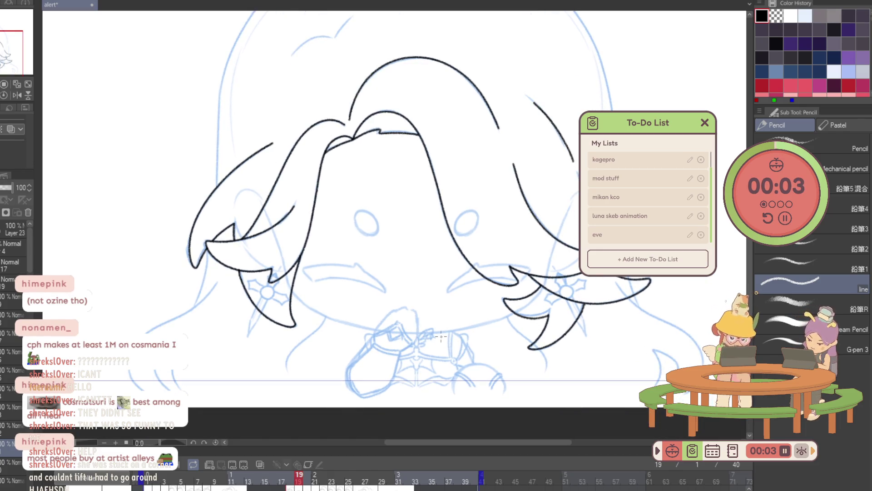
{"action": "key", "text": "Right"}
{"action": "scroll", "coordinate": [323, 141], "scroll_direction": "up", "scroll_amount": 5}
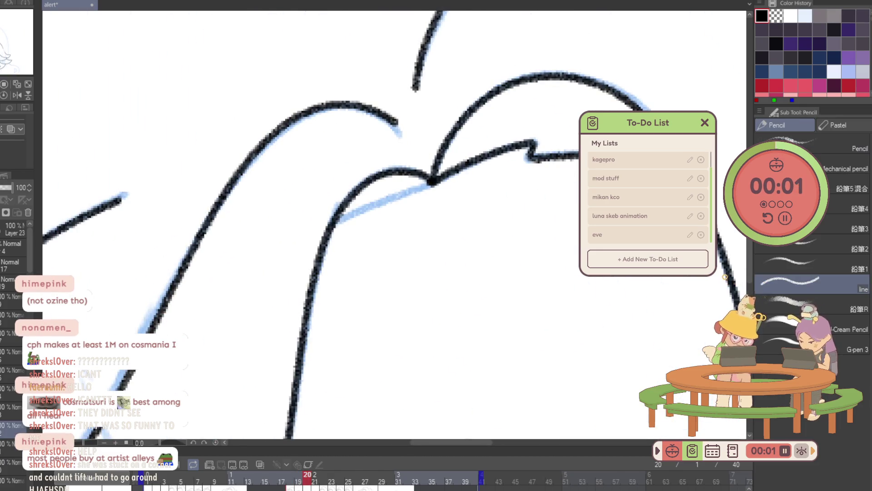
{"action": "left_click_drag", "start_coordinate": [329, 230], "coordinate": [419, 188]}
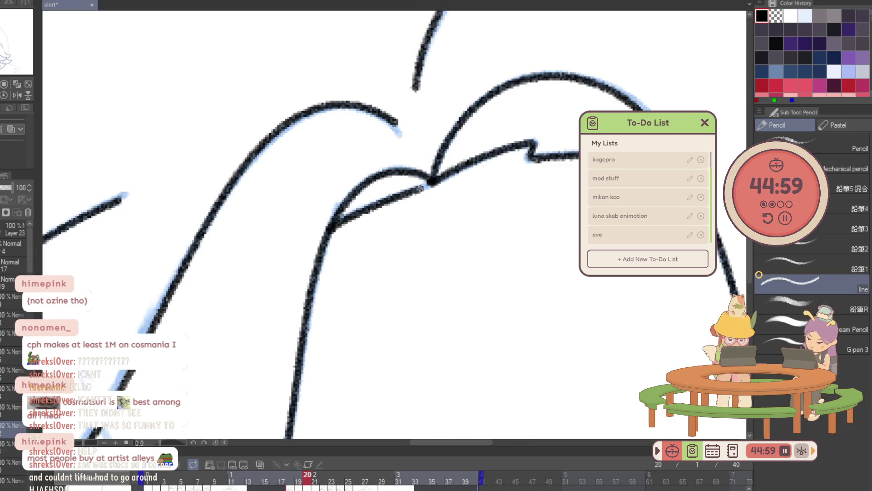
Trace the hair-part line on frames 21 and 26.
{"action": "key", "text": "Right"}
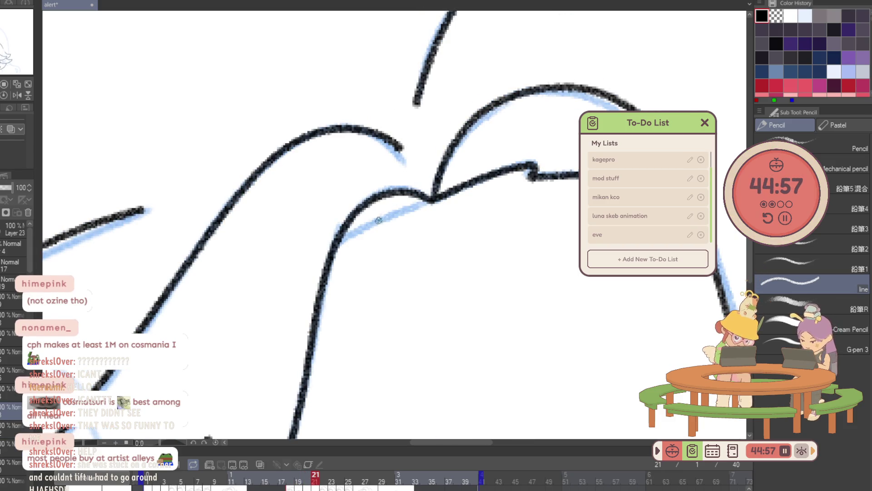
{"action": "left_click_drag", "start_coordinate": [336, 246], "coordinate": [434, 200]}
{"action": "key", "text": "Right"}
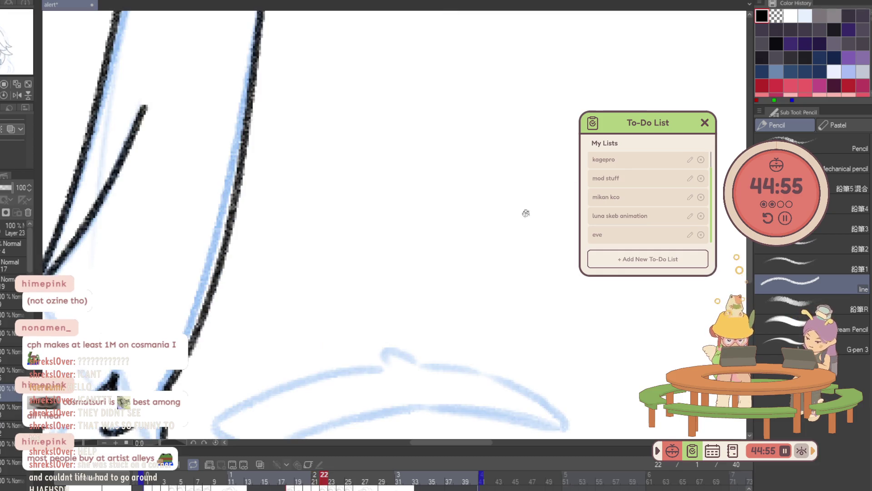
{"action": "key", "text": "Right"}
{"action": "key", "text": "Right"}
{"action": "key", "text": "Right"}
{"action": "key", "text": "Right"}
{"action": "scroll", "coordinate": [411, 327], "scroll_direction": "up", "scroll_amount": 3}
{"action": "scroll", "coordinate": [335, 164], "scroll_direction": "up", "scroll_amount": 3}
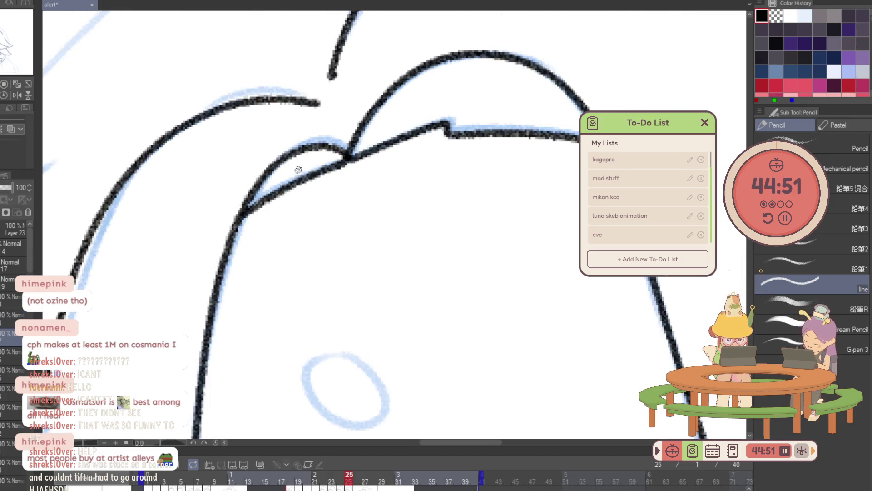
{"action": "scroll", "coordinate": [273, 182], "scroll_direction": "up", "scroll_amount": 3}
{"action": "left_click_drag", "start_coordinate": [250, 208], "coordinate": [354, 157]}
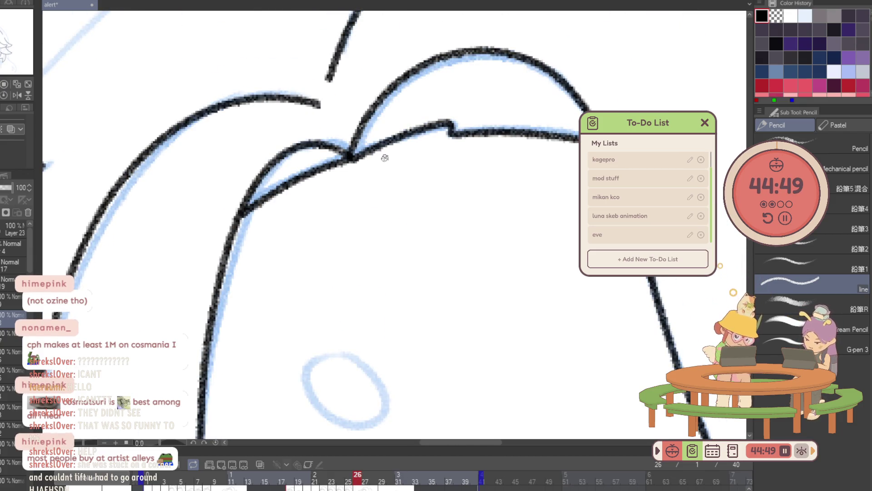
Trace the hair-part line on frame 29 and zoom out to check the face.
{"action": "key", "text": "Right"}
{"action": "key", "text": "Right"}
{"action": "key", "text": "Right"}
{"action": "scroll", "coordinate": [364, 214], "scroll_direction": "down", "scroll_amount": 2}
{"action": "scroll", "coordinate": [359, 217], "scroll_direction": "down", "scroll_amount": 2}
{"action": "scroll", "coordinate": [352, 220], "scroll_direction": "down", "scroll_amount": 1}
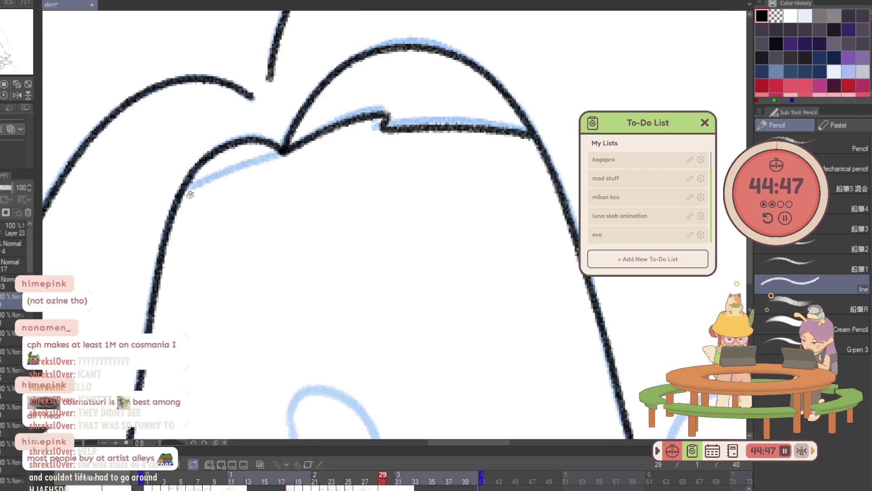
{"action": "left_click_drag", "start_coordinate": [190, 192], "coordinate": [284, 153]}
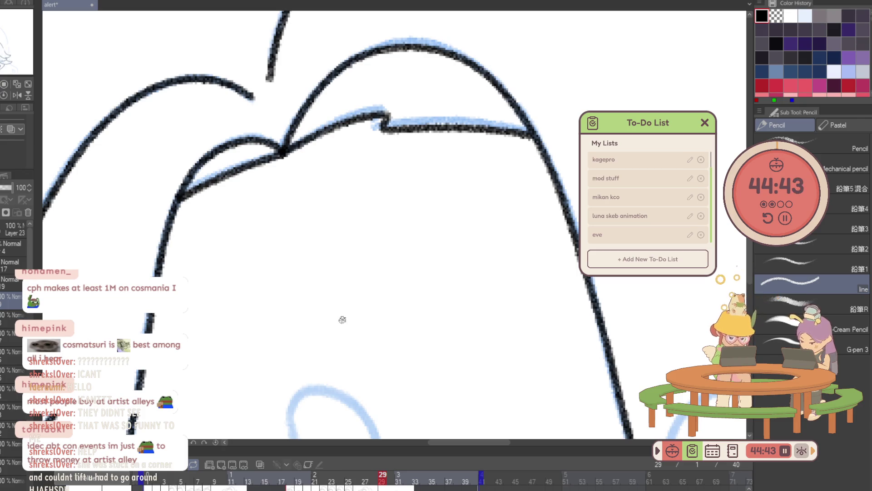
{"action": "left_click_drag", "start_coordinate": [342, 320], "coordinate": [313, 336]}
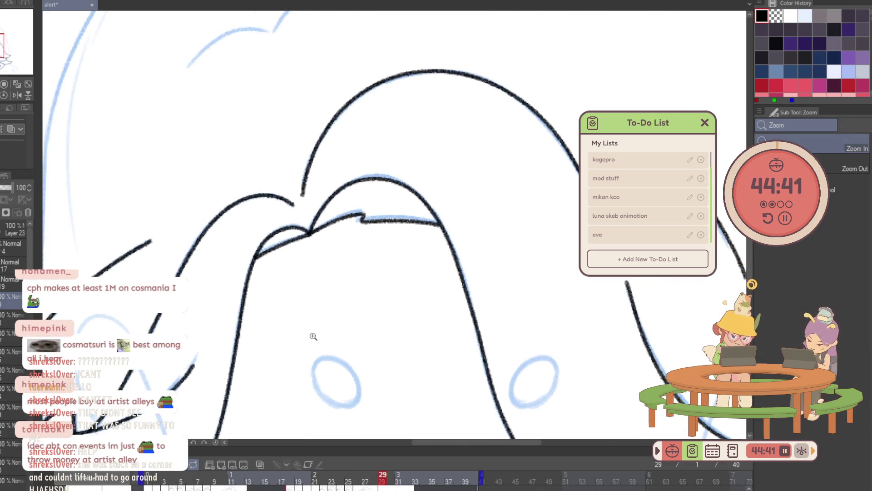
{"action": "key", "text": "p"}
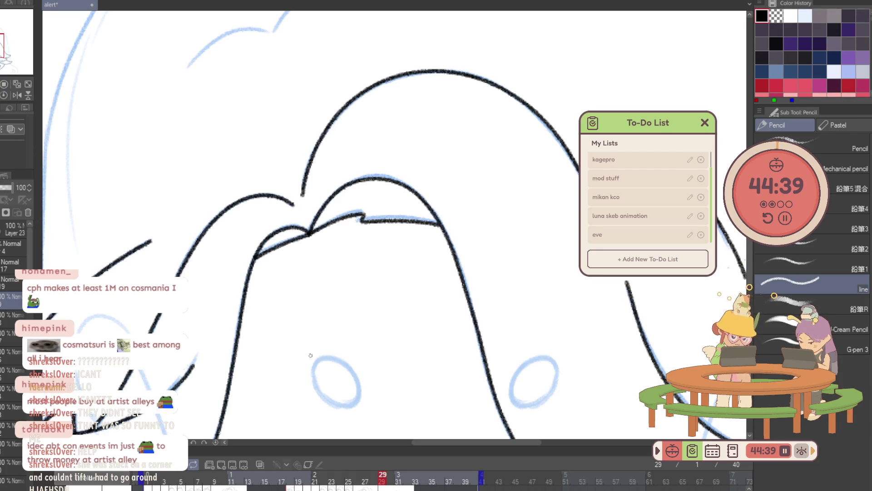
{"action": "left_click_drag", "start_coordinate": [337, 373], "coordinate": [348, 282]}
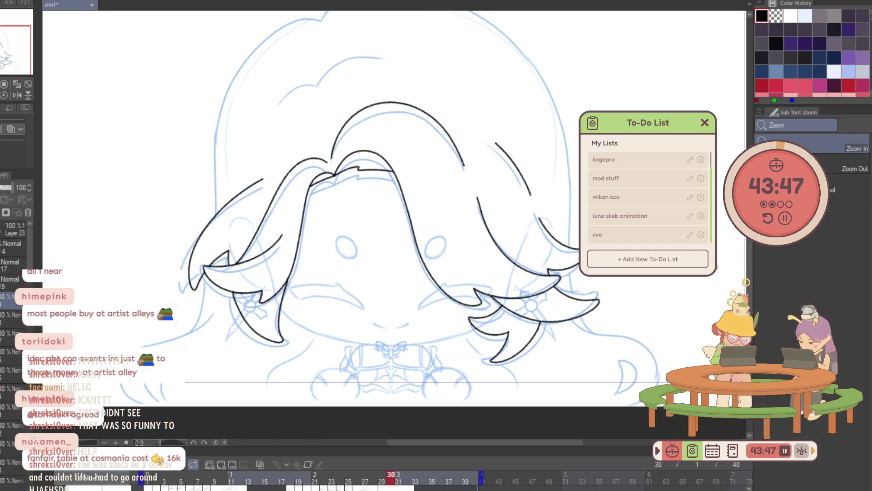
Paste the hair lineart onto frame 30 and nudge it slightly down.
{"action": "key", "text": "Right"}
{"action": "key", "text": "ctrl+v"}
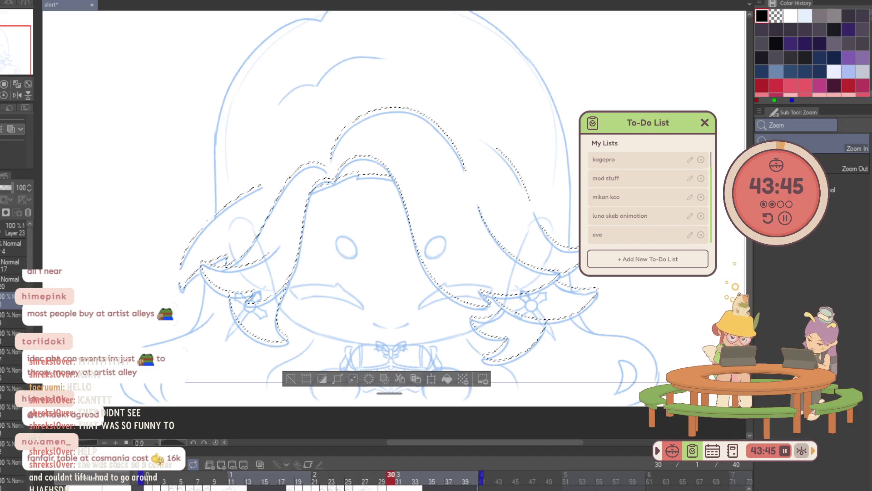
{"action": "left_click", "coordinate": [445, 380]}
{"action": "key", "text": "k"}
{"action": "left_click_drag", "start_coordinate": [534, 293], "coordinate": [533, 297]}
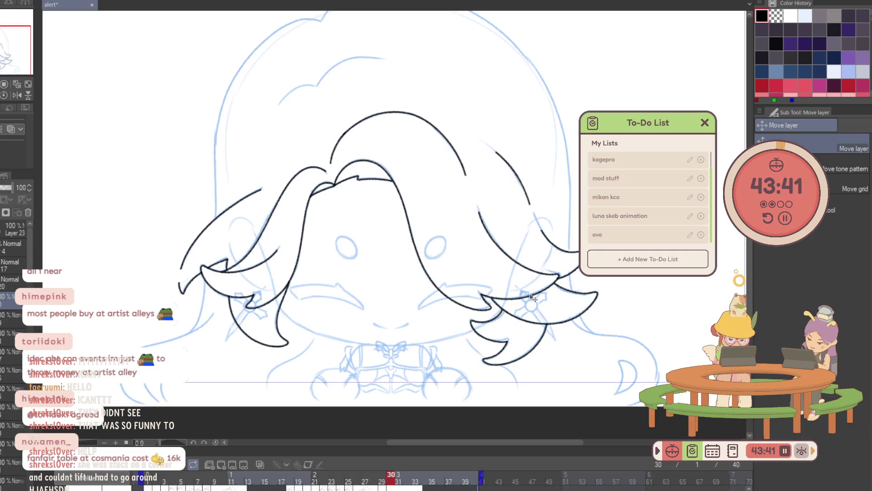
Flip back and forth between frames 29 and 30 to compare the lineart.
{"action": "key", "text": "Left"}
{"action": "key", "text": "Right"}
{"action": "key", "text": "Left"}
{"action": "key", "text": "Right"}
{"action": "key", "text": "Left"}
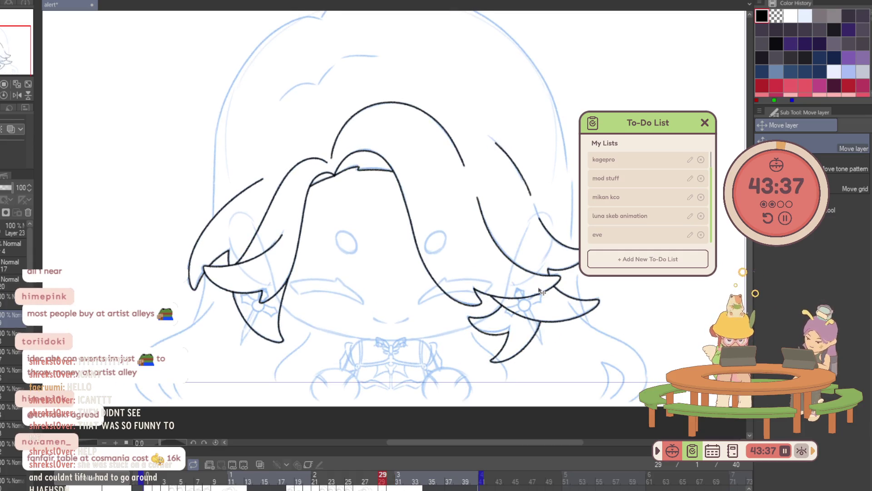
{"action": "key", "text": "Right"}
{"action": "key", "text": "Right"}
{"action": "key", "text": "Left"}
{"action": "key", "text": "Left"}
{"action": "key", "text": "Right"}
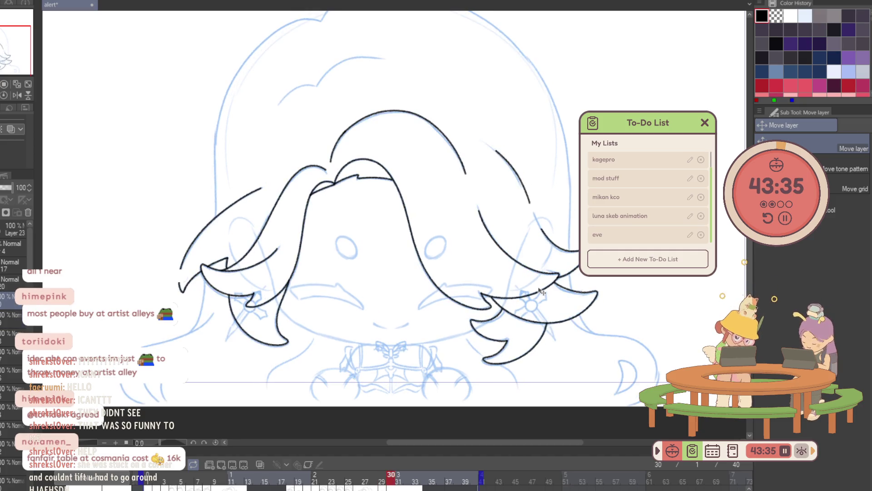
Go to frame 31, clear the selection and jump ahead to frame 33.
{"action": "left_click", "coordinate": [406, 486]}
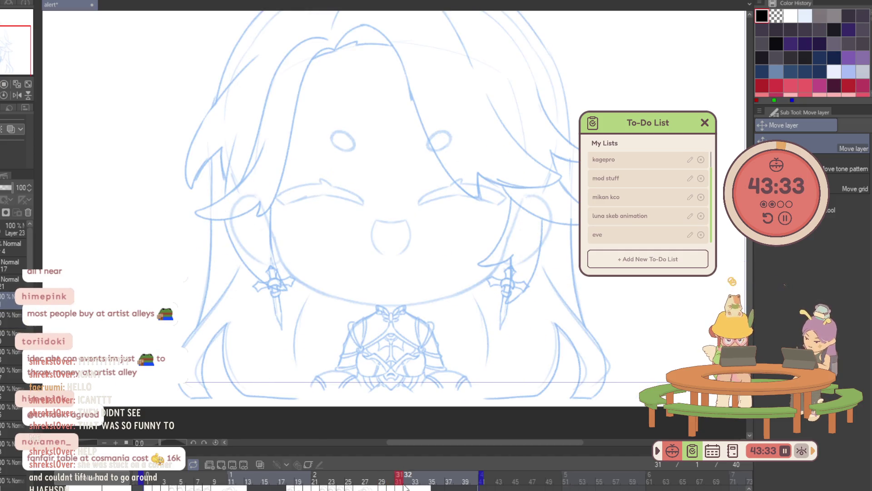
{"action": "scroll", "coordinate": [1, 481], "scroll_direction": "down", "scroll_amount": 3}
{"action": "left_click", "coordinate": [0, 480], "text": "ctrl"}
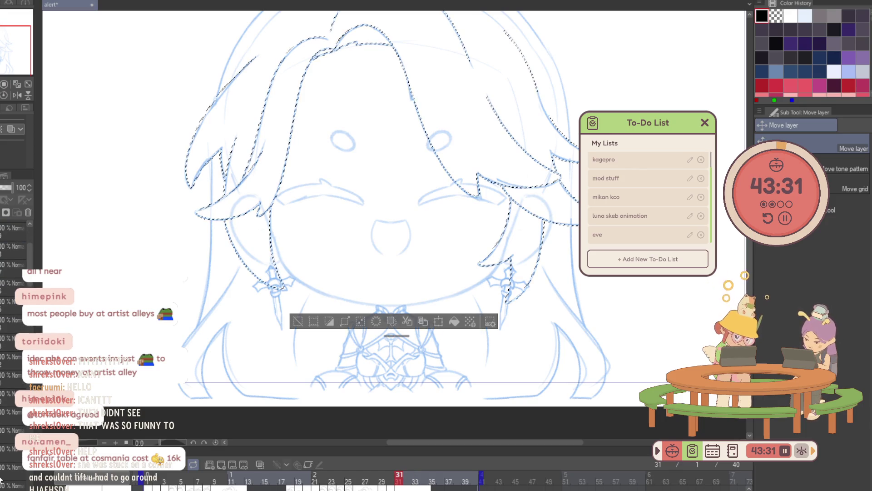
{"action": "key", "text": "ctrl+d"}
{"action": "key", "text": "Right"}
{"action": "key", "text": "Right"}
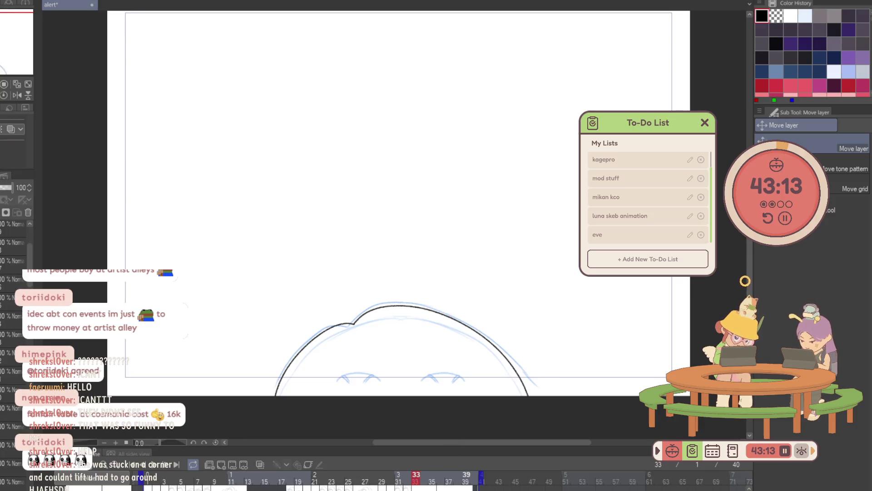
Step through frames 33–36, then play the animation and stop it.
{"action": "key", "text": "Right"}
{"action": "key", "text": "Right"}
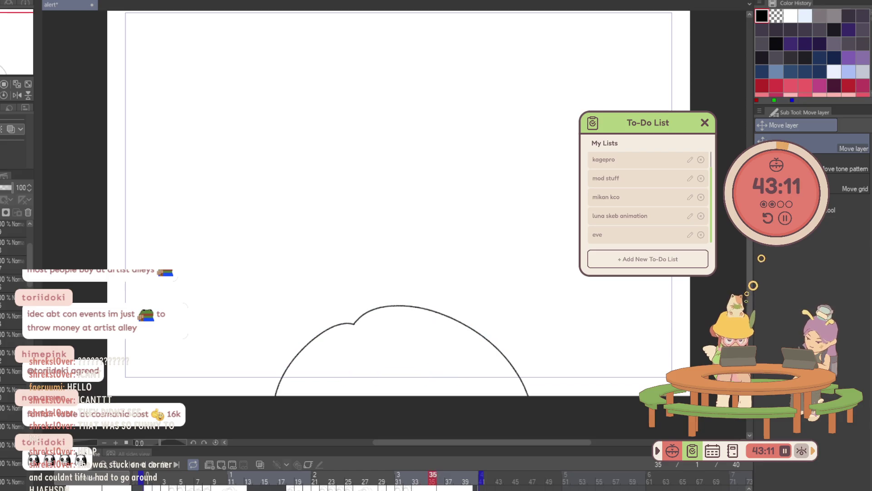
{"action": "key", "text": "Right"}
{"action": "key", "text": "Left"}
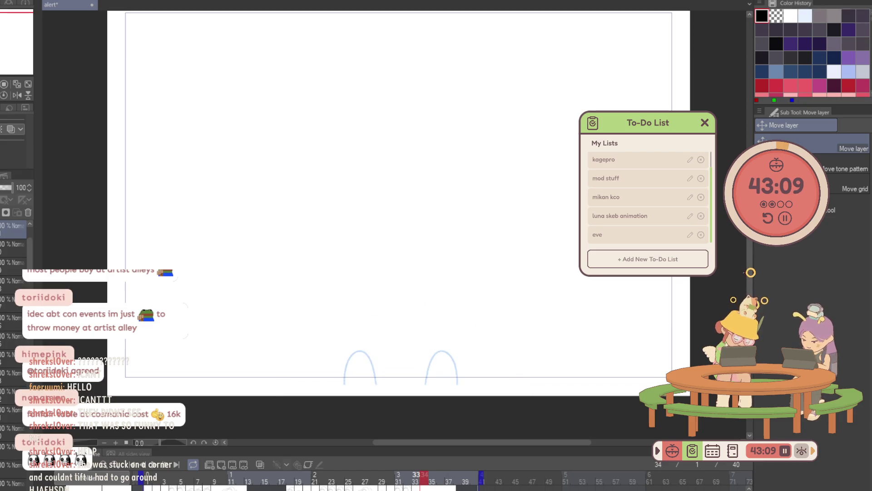
{"action": "key", "text": "Left"}
{"action": "key", "text": "Left"}
{"action": "left_click", "coordinate": [157, 461]}
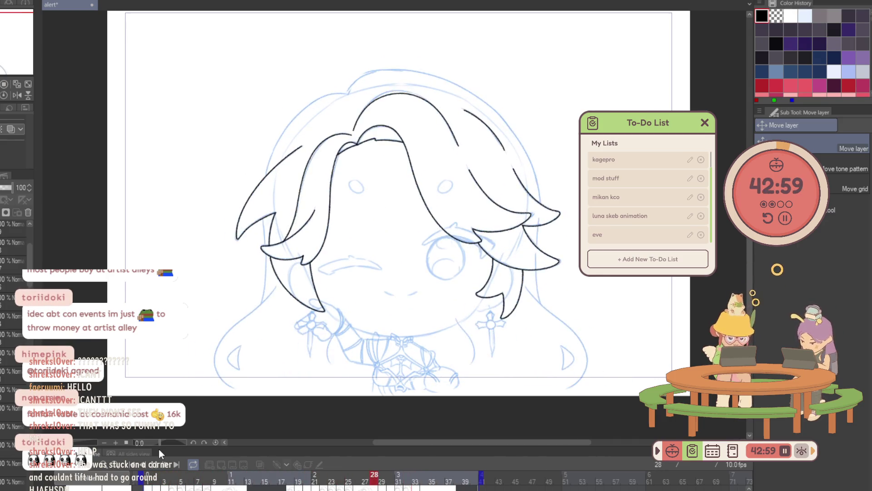
{"action": "key", "text": "space"}
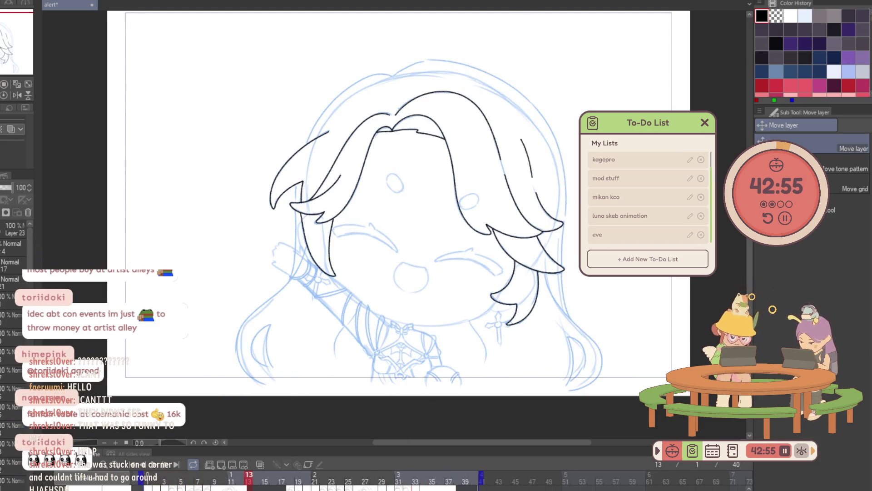
Replay from frame 1, then scrub the timeline to frame 4.
{"action": "left_click", "coordinate": [157, 467]}
{"action": "key", "text": "space"}
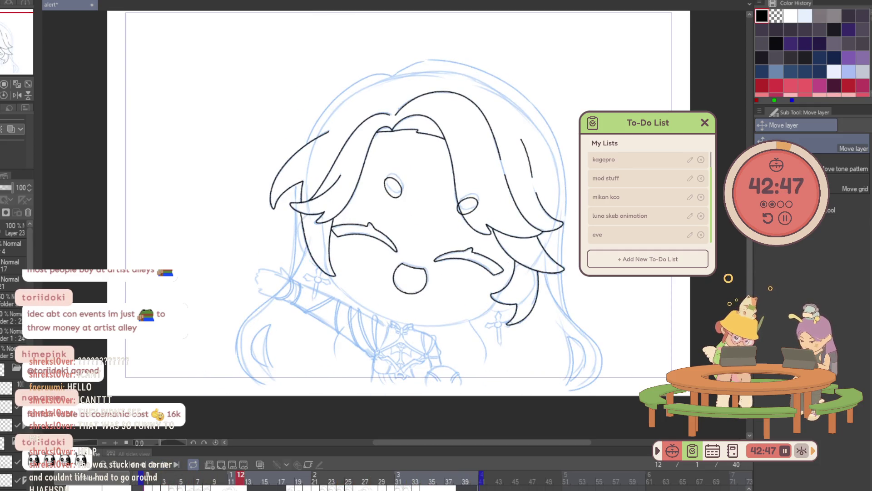
{"action": "key", "text": "space"}
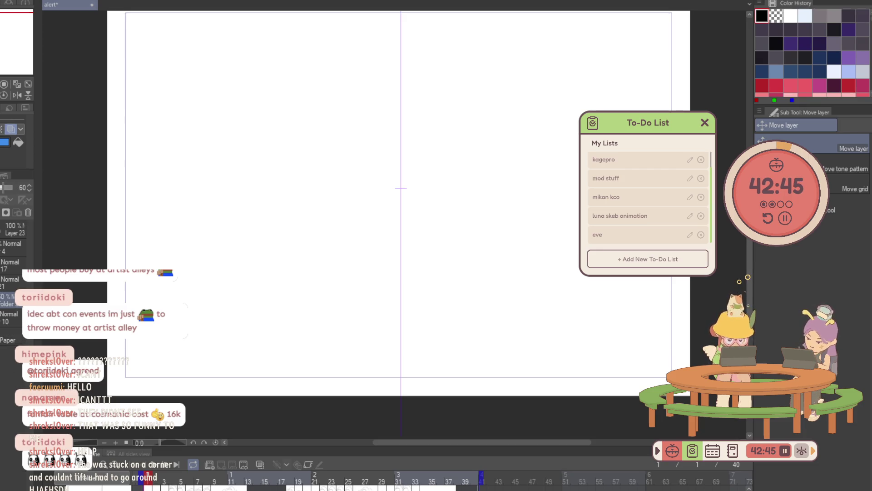
{"action": "left_click", "coordinate": [76, 356]}
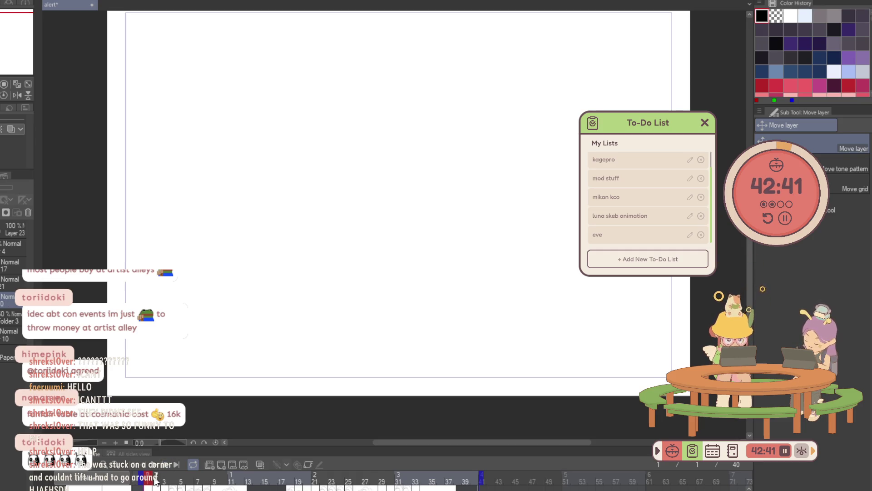
{"action": "left_click", "coordinate": [156, 479]}
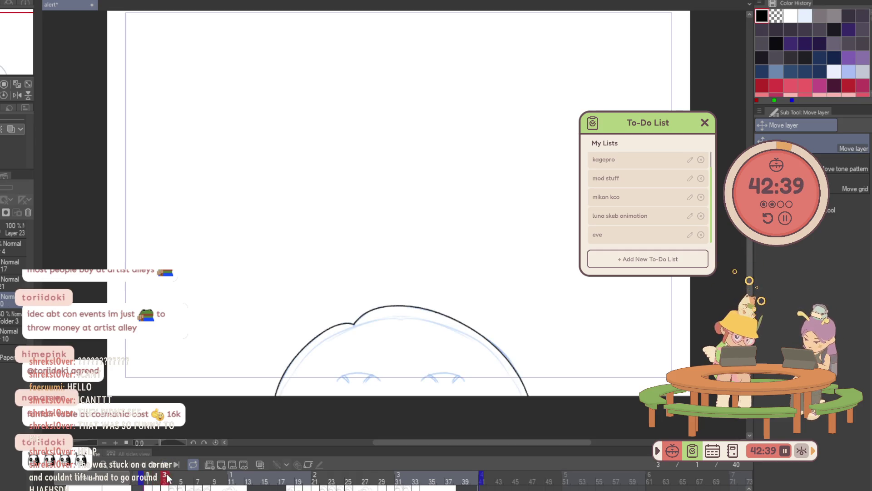
{"action": "left_click_drag", "start_coordinate": [160, 479], "coordinate": [172, 479]}
{"action": "left_click_drag", "start_coordinate": [297, 379], "coordinate": [273, 333]}
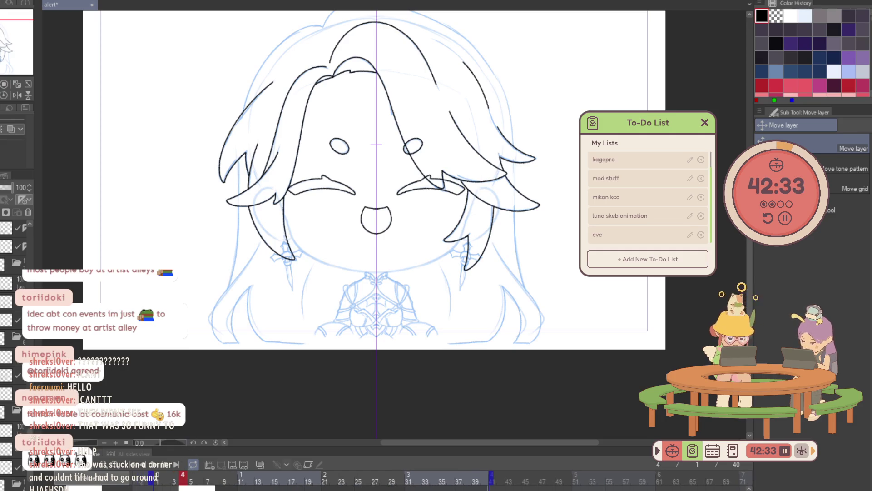
Move a layer to a new position in the layer stack.
{"action": "scroll", "coordinate": [6, 310], "scroll_direction": "down", "scroll_amount": 3}
{"action": "left_click_drag", "start_coordinate": [7, 311], "coordinate": [7, 307]}
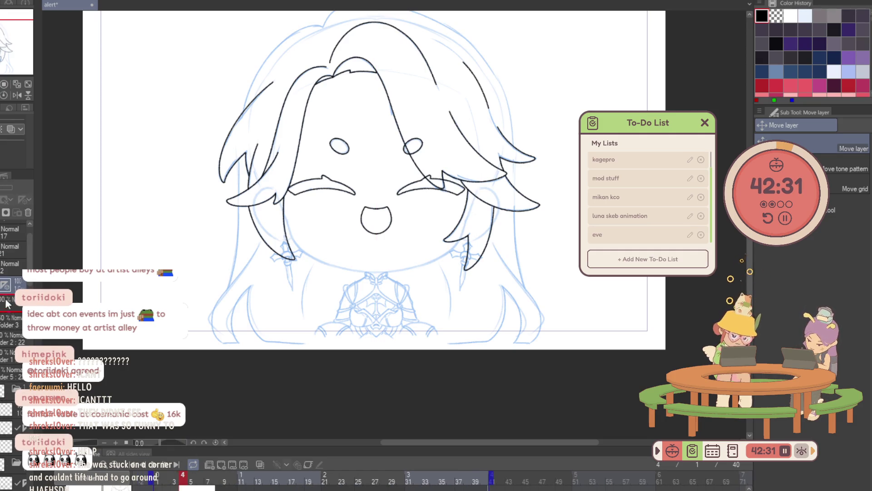
{"action": "scroll", "coordinate": [386, 264], "scroll_direction": "up", "scroll_amount": 5}
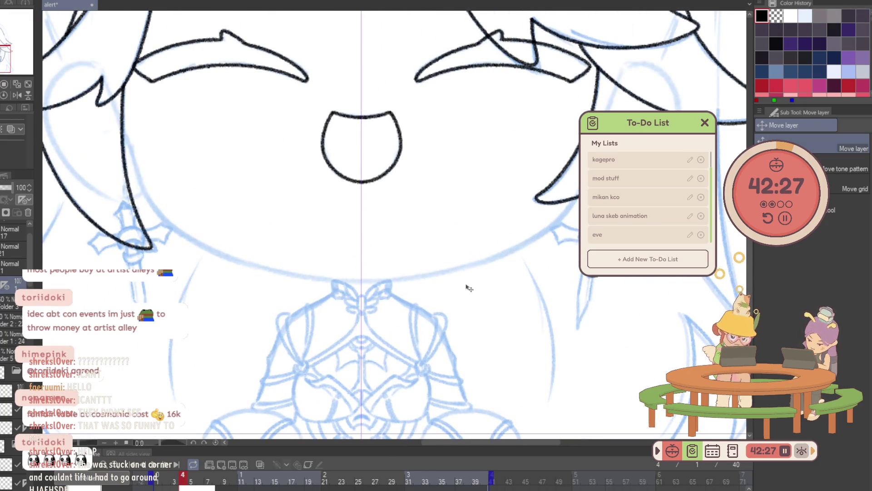
Try a jawline stroke below the mouth, undo it, and ink a short stroke near the hair.
{"action": "key", "text": "p"}
{"action": "scroll", "coordinate": [432, 266], "scroll_direction": "up", "scroll_amount": 2}
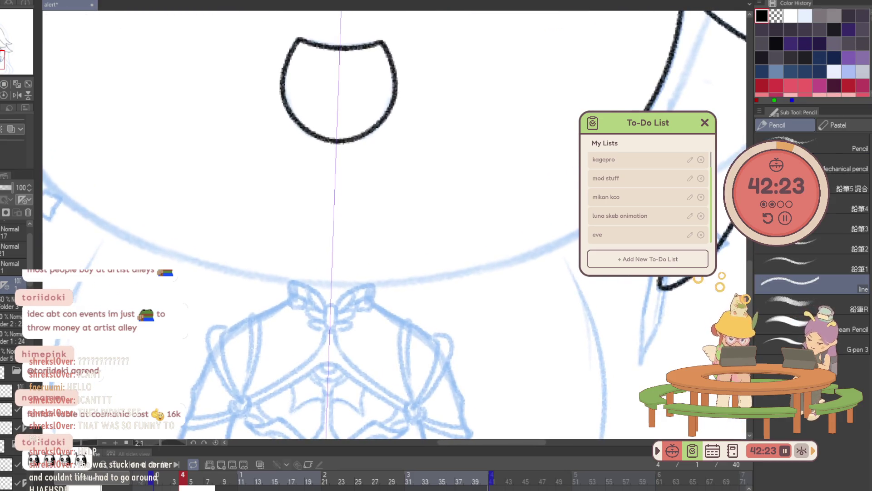
{"action": "left_click_drag", "start_coordinate": [283, 171], "coordinate": [285, 172]}
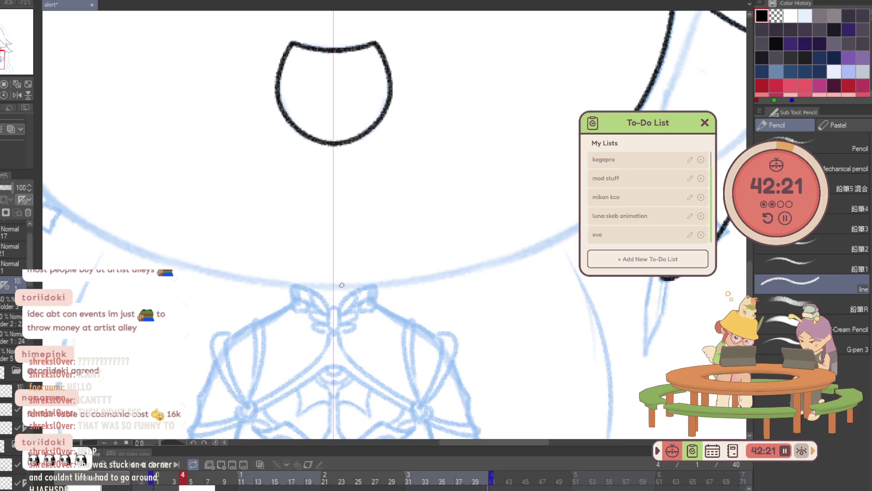
{"action": "mouse_move", "coordinate": [333, 286]}
{"action": "left_mouse_down"}
{"action": "mouse_move", "coordinate": [542, 247]}
{"action": "mouse_move", "coordinate": [623, 196]}
{"action": "left_mouse_up"}
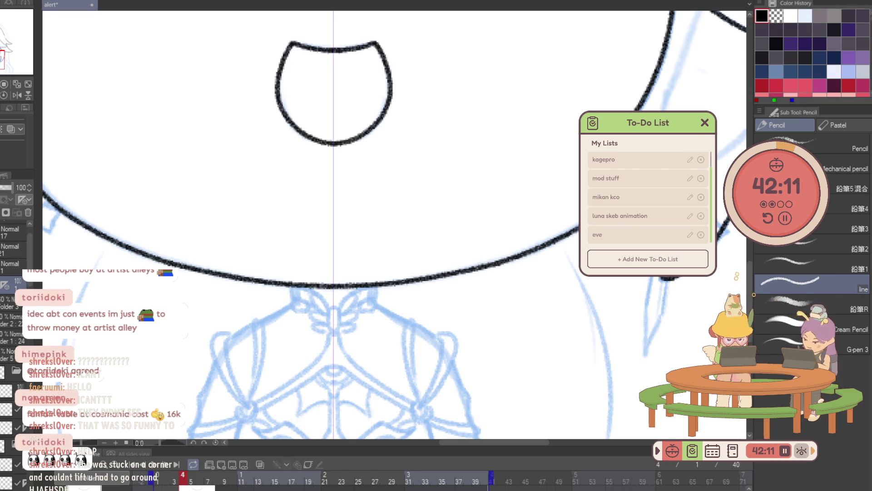
{"action": "key", "text": "ctrl+space"}
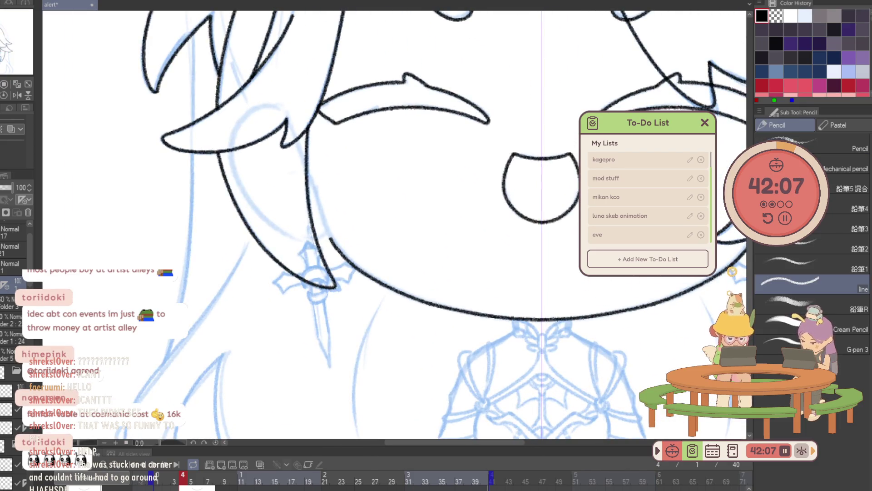
{"action": "key", "text": "ctrl+z"}
{"action": "mouse_move", "coordinate": [297, 138]}
{"action": "left_mouse_down"}
{"action": "mouse_move", "coordinate": [343, 255]}
{"action": "mouse_move", "coordinate": [391, 291]}
{"action": "mouse_move", "coordinate": [471, 314]}
{"action": "mouse_move", "coordinate": [554, 318]}
{"action": "left_mouse_up"}
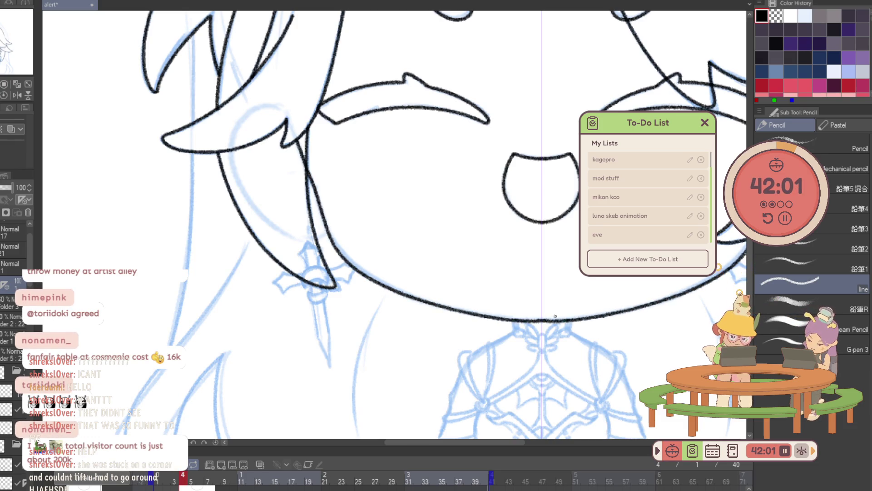
Rotate, straighten and zoom the canvas view in on the face.
{"action": "scroll", "coordinate": [431, 390], "scroll_direction": "up", "scroll_amount": 5}
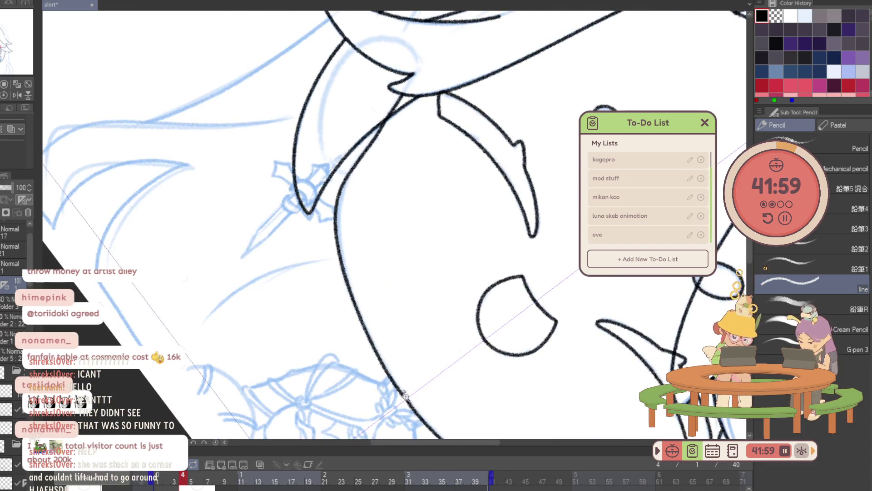
{"action": "key", "text": "p"}
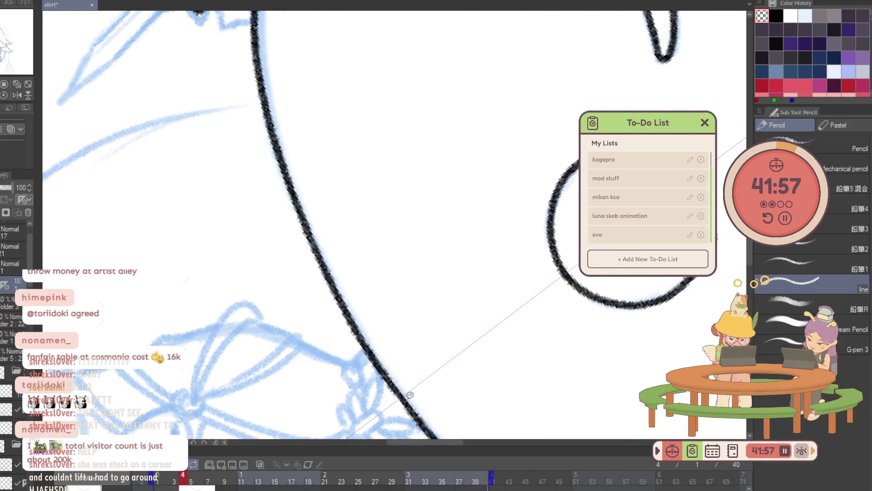
{"action": "mouse_move", "coordinate": [405, 291]}
{"action": "left_mouse_down"}
{"action": "mouse_move", "coordinate": [394, 229]}
{"action": "mouse_move", "coordinate": [562, 281]}
{"action": "mouse_move", "coordinate": [426, 403]}
{"action": "left_mouse_up"}
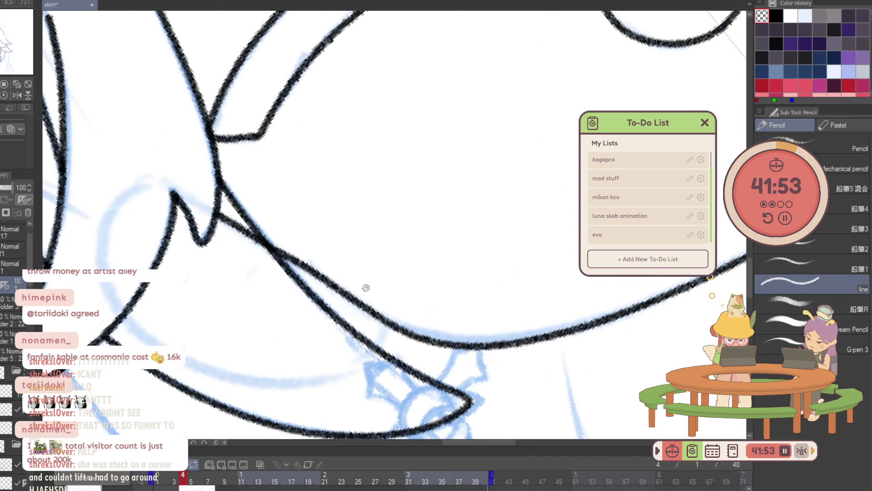
{"action": "key", "text": "slash"}
{"action": "left_click", "coordinate": [527, 311], "text": "alt"}
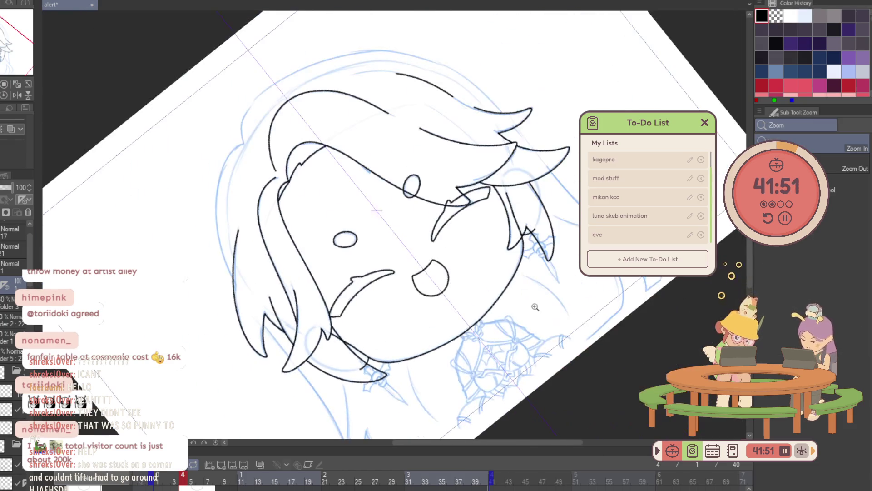
{"action": "key", "text": "p"}
{"action": "key", "text": "ctrl+at"}
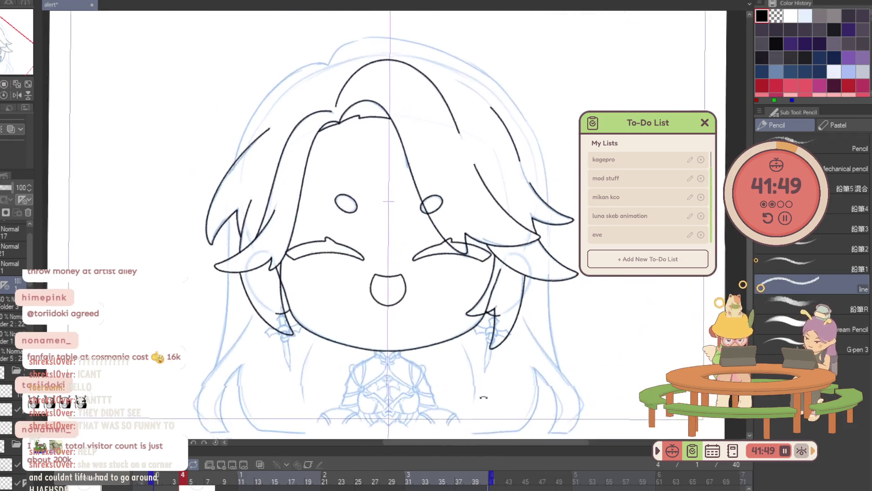
{"action": "scroll", "coordinate": [468, 403], "scroll_direction": "up", "scroll_amount": 3}
{"action": "scroll", "coordinate": [433, 356], "scroll_direction": "down", "scroll_amount": 1}
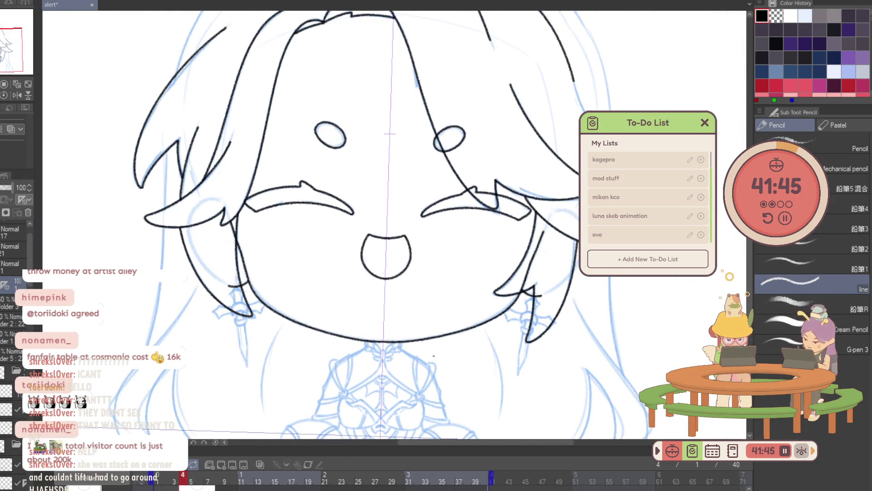
{"action": "scroll", "coordinate": [242, 273], "scroll_direction": "up", "scroll_amount": 1}
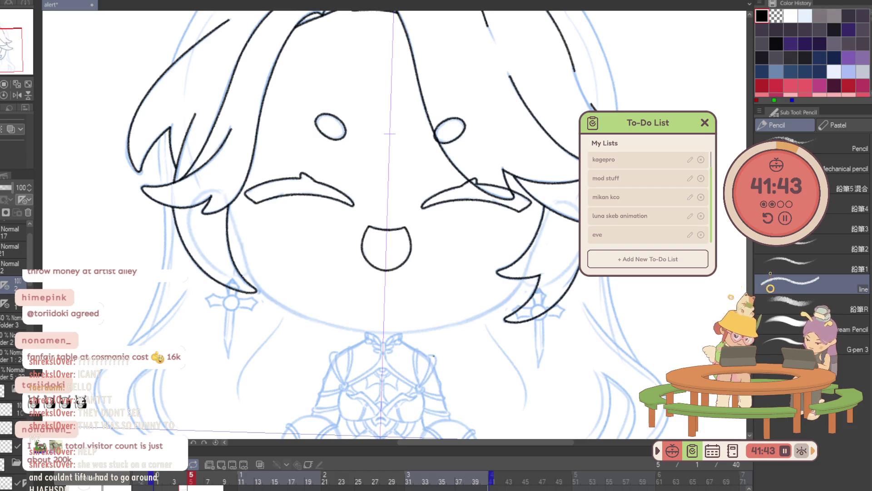
{"action": "key", "text": "slash"}
{"action": "left_click", "coordinate": [242, 273]}
{"action": "key", "text": "p"}
{"action": "scroll", "coordinate": [261, 248], "scroll_direction": "up", "scroll_amount": 1}
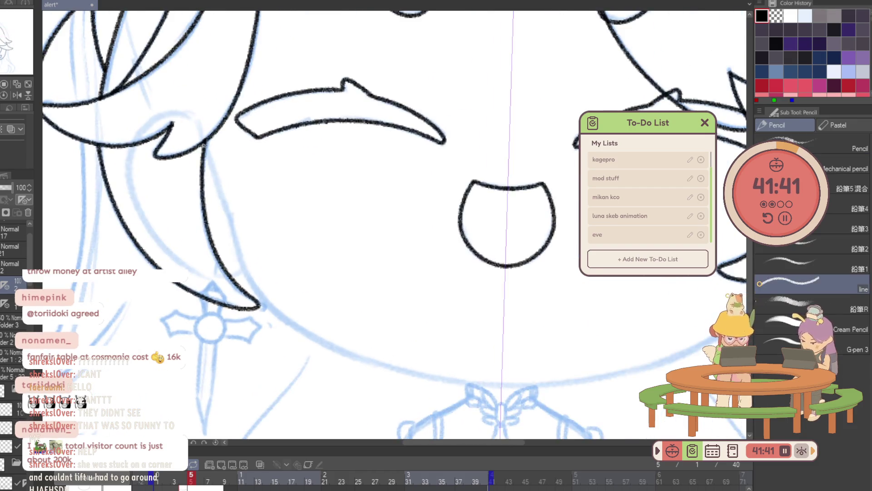
Ink the left cheek line and chin curve, check the zoom, and advance a frame.
{"action": "left_click_drag", "start_coordinate": [198, 126], "coordinate": [235, 241]}
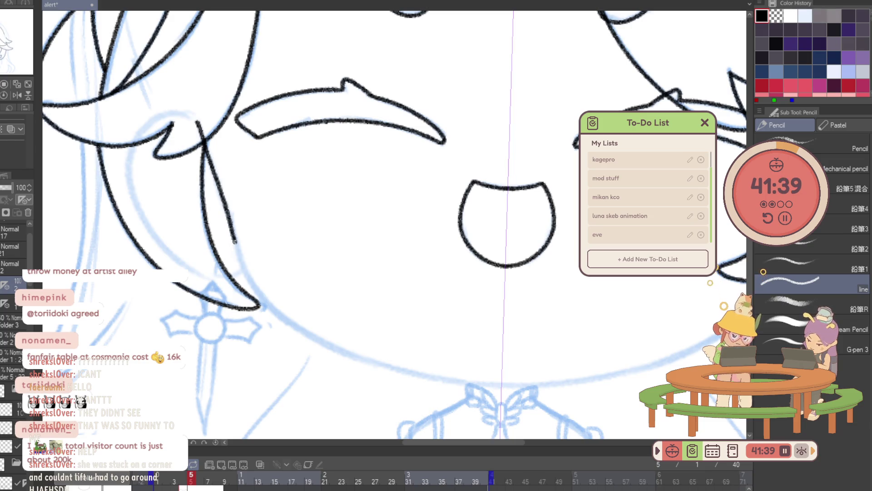
{"action": "left_click_drag", "start_coordinate": [252, 286], "coordinate": [500, 386]}
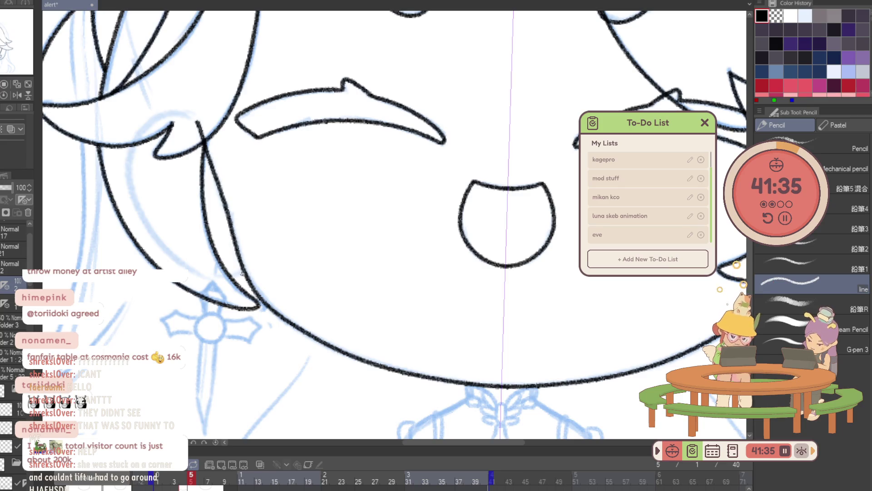
{"action": "left_click", "coordinate": [249, 205], "text": "alt"}
{"action": "left_click", "coordinate": [424, 182]}
{"action": "key", "text": "p"}
{"action": "key", "text": "ctrl+minus"}
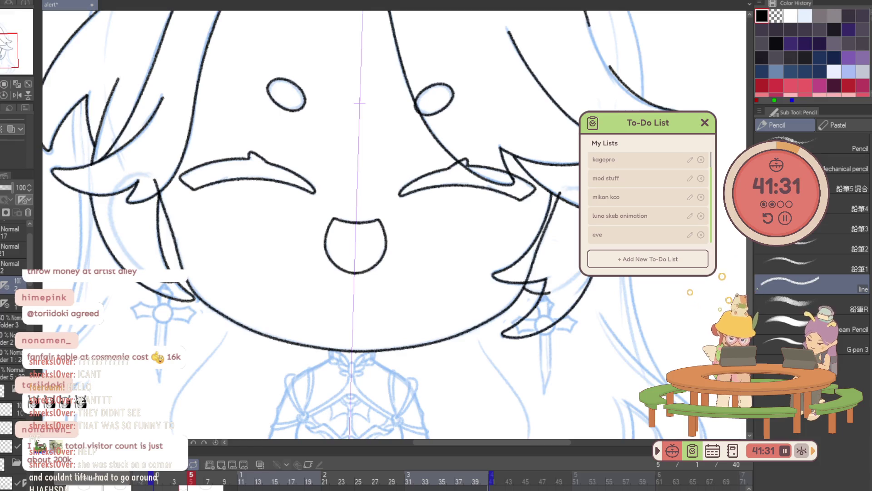
{"action": "key", "text": "ctrl+plus"}
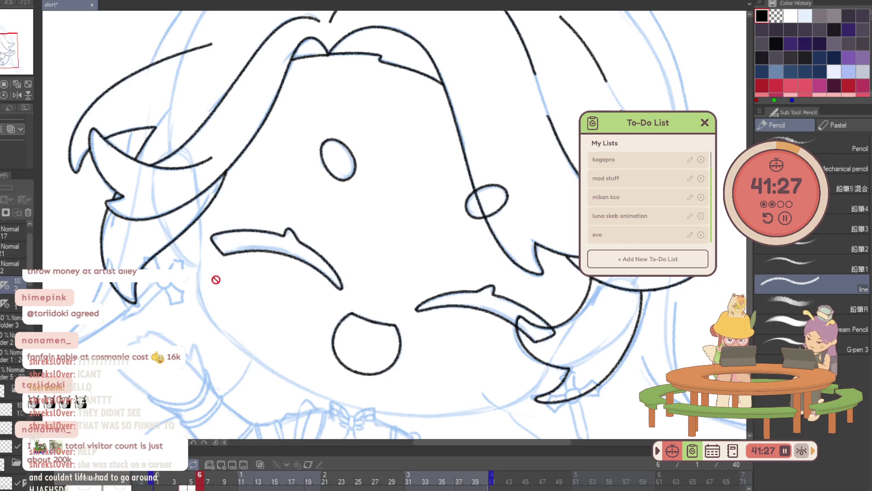
Select layer 3 and tilt the canvas view for jaw strokes.
{"action": "left_click", "coordinate": [454, 176], "text": "ctrl+shift"}
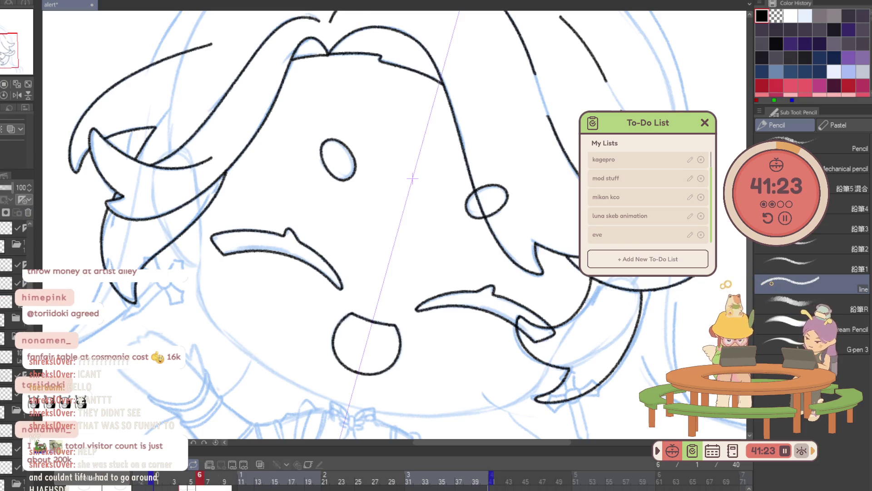
{"action": "left_click", "coordinate": [7, 232]}
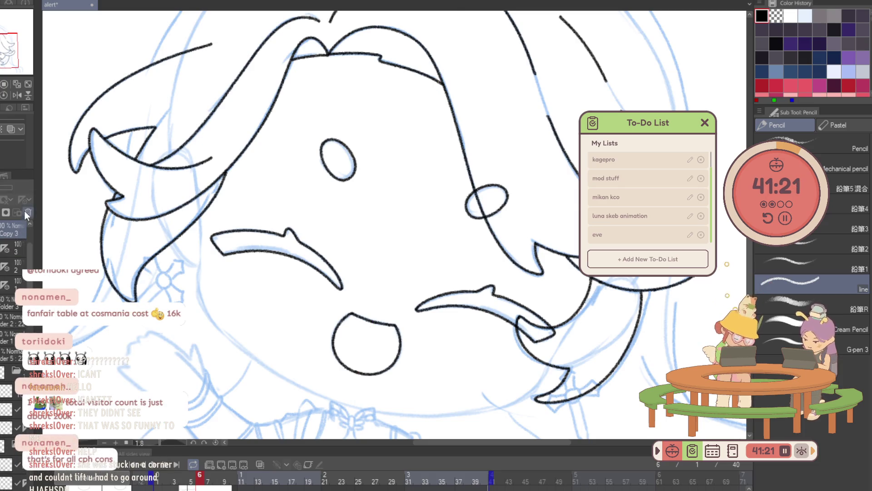
{"action": "left_click", "coordinate": [27, 233]}
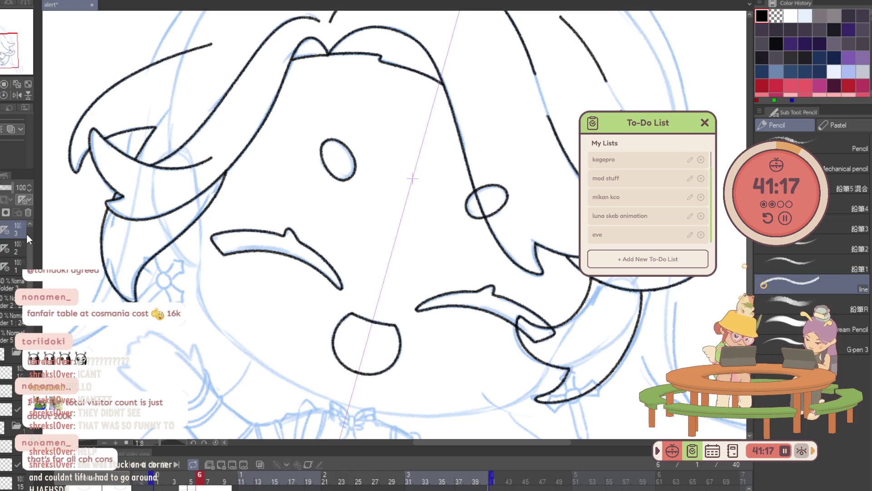
{"action": "mouse_move", "coordinate": [409, 227]}
{"action": "left_mouse_down"}
{"action": "mouse_move", "coordinate": [386, 255]}
{"action": "mouse_move", "coordinate": [355, 191]}
{"action": "left_mouse_up"}
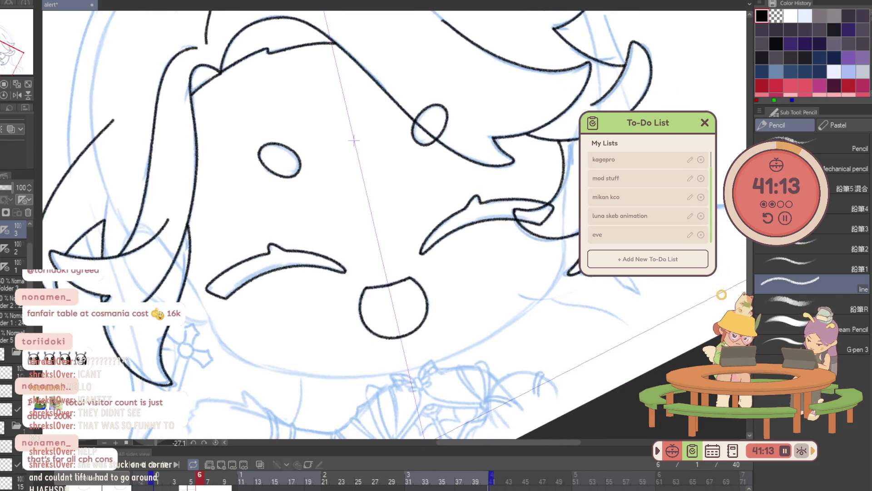
{"action": "scroll", "coordinate": [260, 386], "scroll_direction": "up", "scroll_amount": 2}
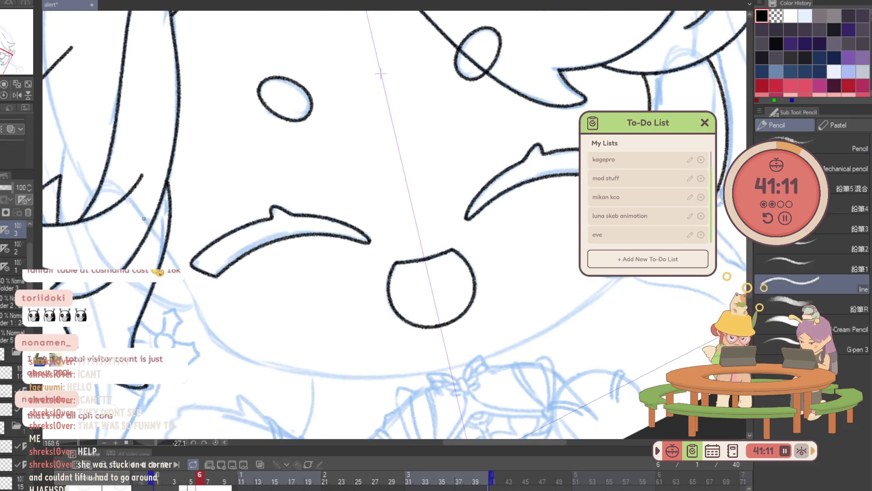
Try the left cheek jaw line three times, undoing each attempt.
{"action": "left_click_drag", "start_coordinate": [150, 229], "coordinate": [175, 260]}
{"action": "key", "text": "ctrl+z"}
{"action": "mouse_move", "coordinate": [136, 210]}
{"action": "left_mouse_down"}
{"action": "mouse_move", "coordinate": [234, 355]}
{"action": "mouse_move", "coordinate": [319, 373]}
{"action": "mouse_move", "coordinate": [389, 375]}
{"action": "left_mouse_up"}
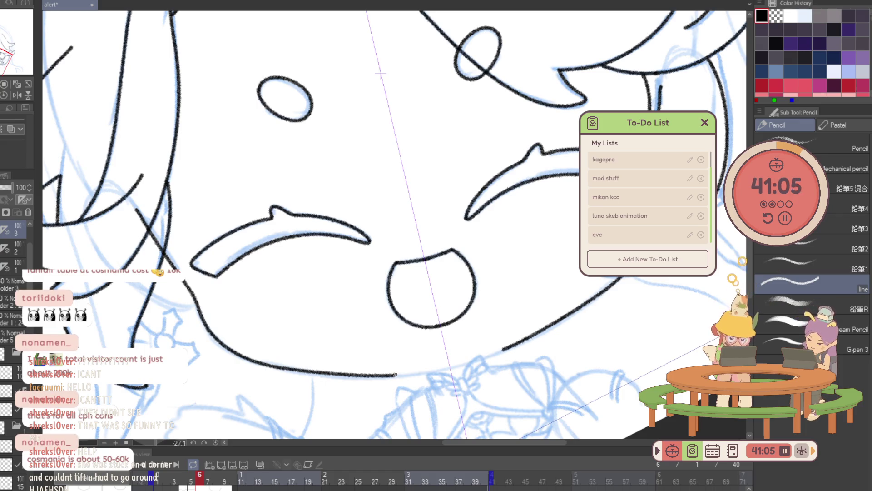
{"action": "key", "text": "ctrl+z"}
{"action": "key", "text": "ctrl+z"}
{"action": "mouse_move", "coordinate": [136, 210]}
{"action": "left_mouse_down"}
{"action": "mouse_move", "coordinate": [214, 337]}
{"action": "mouse_move", "coordinate": [282, 367]}
{"action": "mouse_move", "coordinate": [366, 375]}
{"action": "mouse_move", "coordinate": [448, 365]}
{"action": "left_mouse_up"}
{"action": "key", "text": "ctrl+z"}
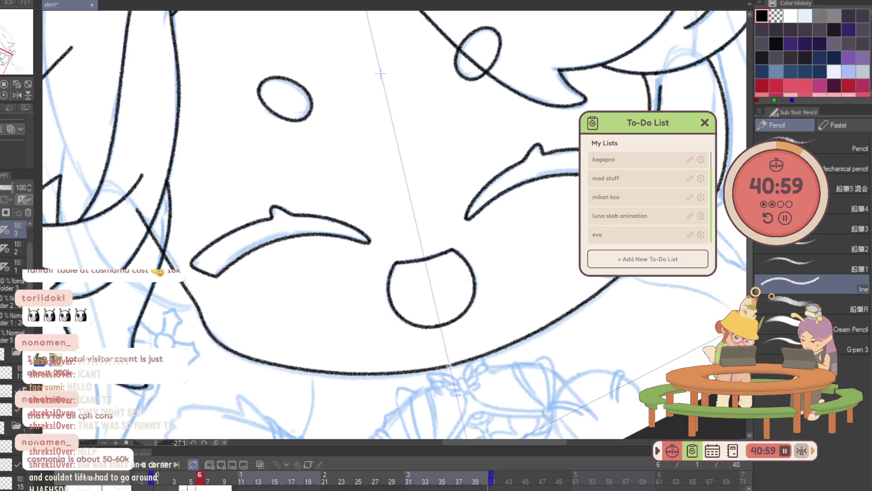
Turn the face sideways and ink the long jaw line, extending the outline upward.
{"action": "key", "text": "ctrl+0"}
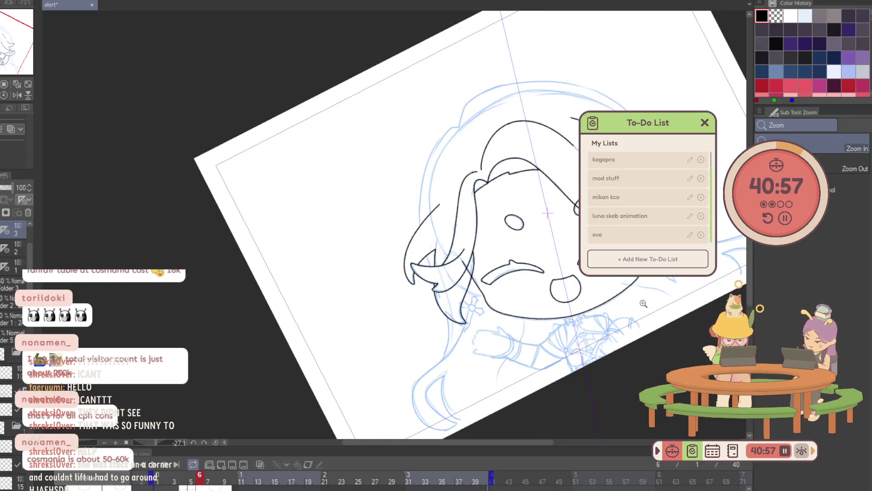
{"action": "scroll", "coordinate": [672, 305], "scroll_direction": "up", "scroll_amount": 5}
{"action": "left_click_drag", "start_coordinate": [671, 306], "coordinate": [309, 361]}
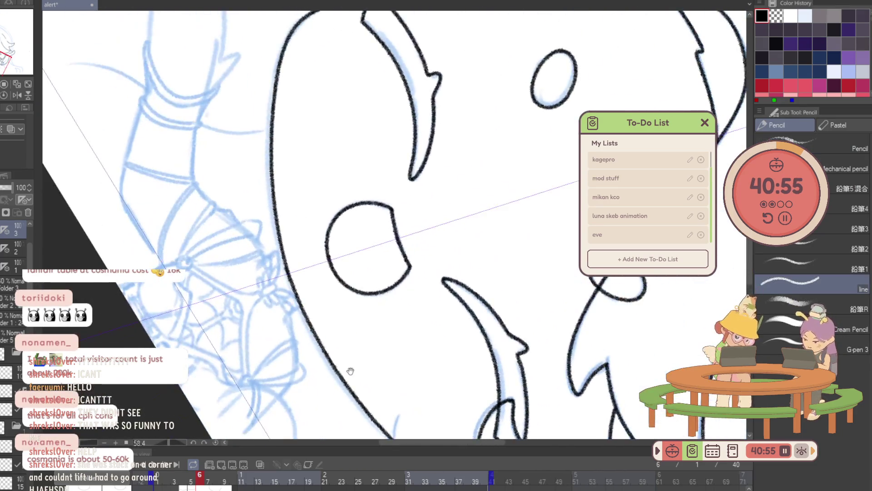
{"action": "left_click_drag", "start_coordinate": [304, 372], "coordinate": [291, 330]}
{"action": "key", "text": "ctrl+z"}
{"action": "mouse_move", "coordinate": [303, 367]}
{"action": "left_mouse_down"}
{"action": "mouse_move", "coordinate": [284, 271]}
{"action": "mouse_move", "coordinate": [285, 182]}
{"action": "left_mouse_up"}
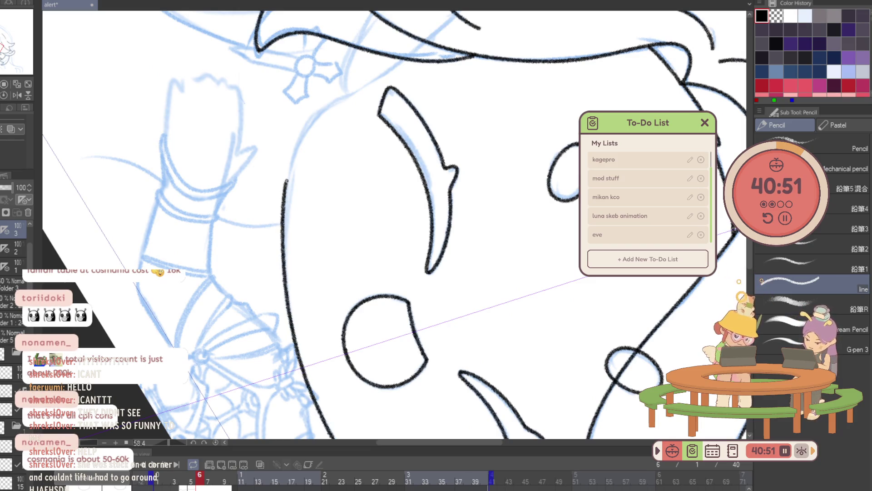
{"action": "mouse_move", "coordinate": [311, 122]}
{"action": "left_mouse_down"}
{"action": "mouse_move", "coordinate": [404, 59]}
{"action": "mouse_move", "coordinate": [322, 173]}
{"action": "mouse_move", "coordinate": [322, 135]}
{"action": "left_mouse_up"}
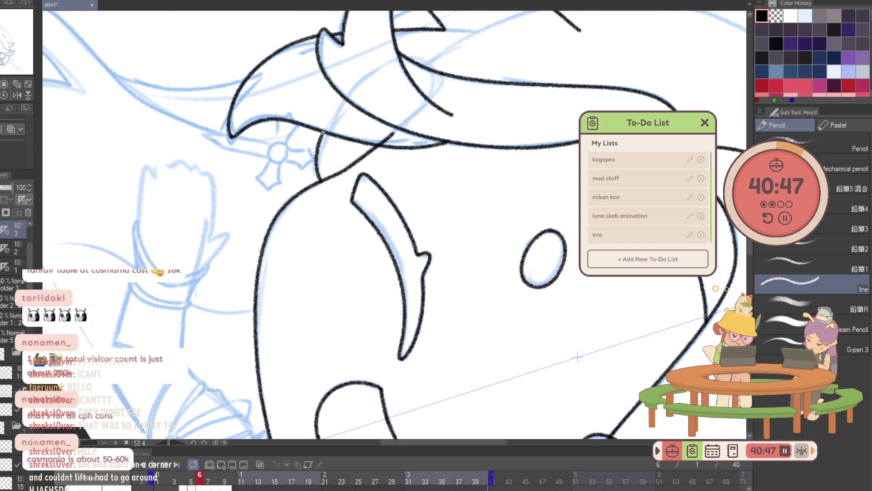
{"action": "left_click_drag", "start_coordinate": [363, 87], "coordinate": [330, 57]}
{"action": "left_click_drag", "start_coordinate": [424, 181], "coordinate": [454, 210]}
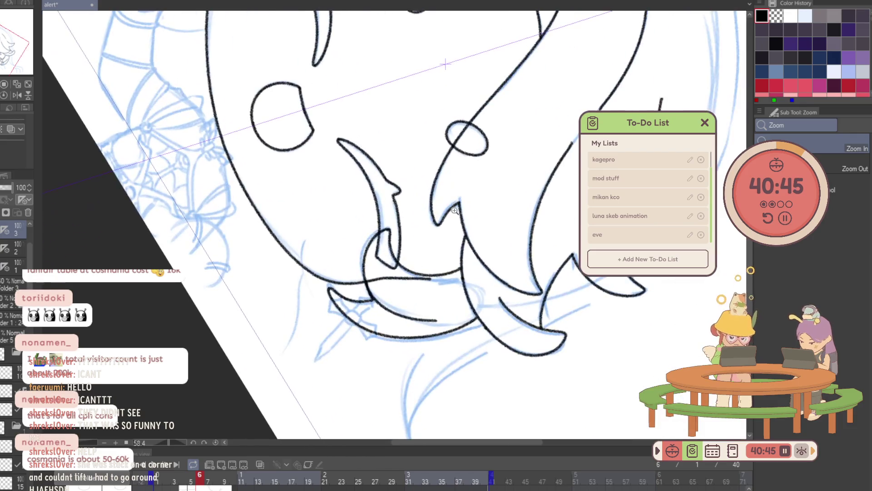
{"action": "key", "text": "p"}
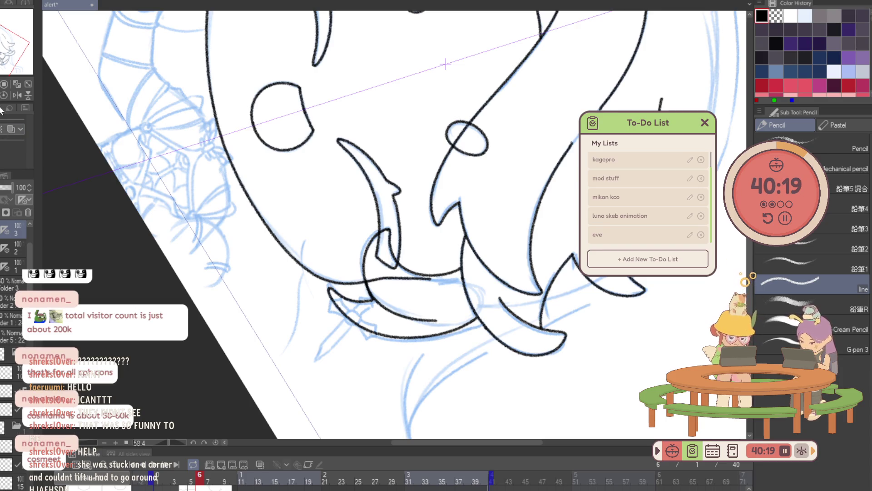
Reset the view rotation upright and zoom to show the whole face and hair.
{"action": "left_click", "coordinate": [29, 86]}
{"action": "left_click", "coordinate": [513, 291]}
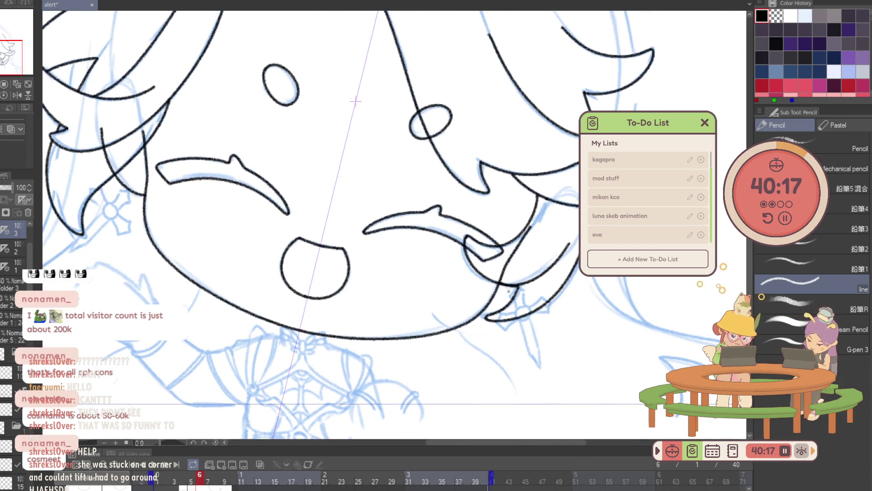
{"action": "left_click", "coordinate": [513, 291]}
{"action": "left_click_drag", "start_coordinate": [514, 290], "coordinate": [481, 281]}
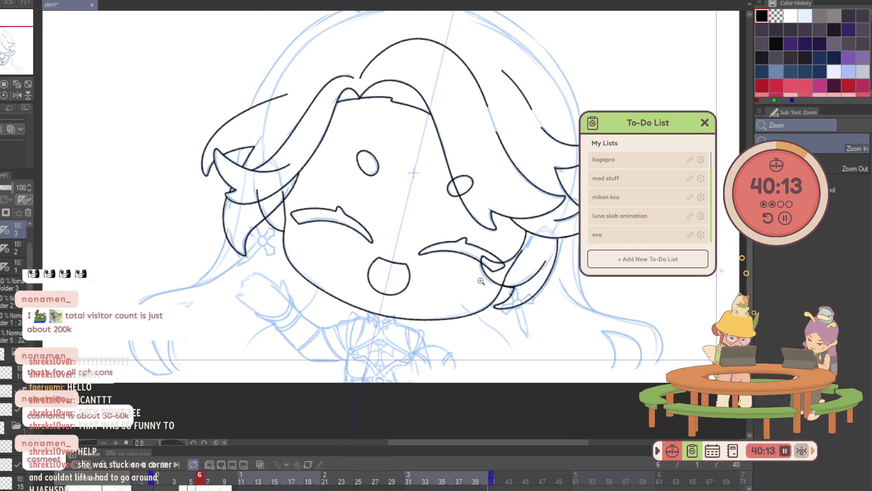
{"action": "key", "text": "p"}
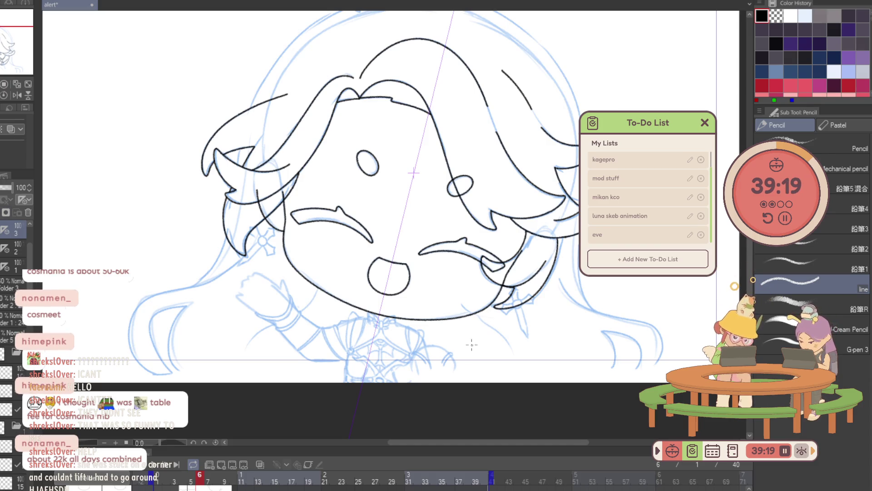
{"action": "key", "text": "Right"}
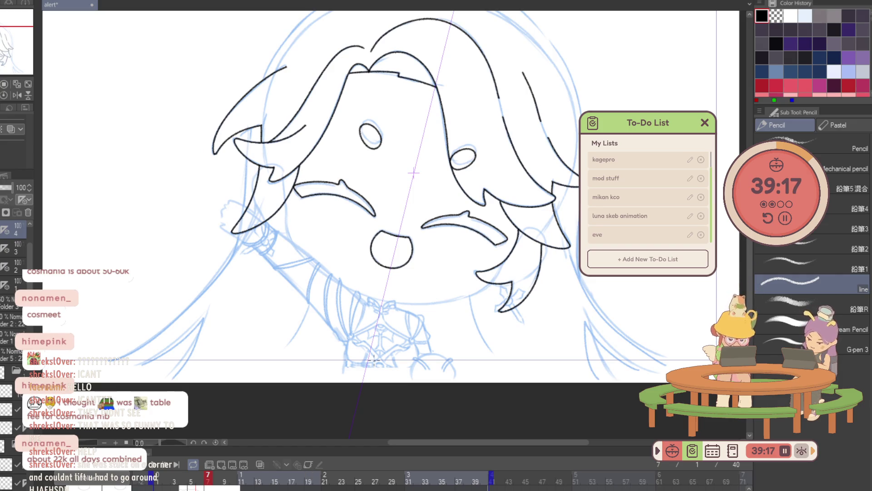
Select layer 4 and delete the Copy 3 layer.
{"action": "left_click", "coordinate": [6, 231]}
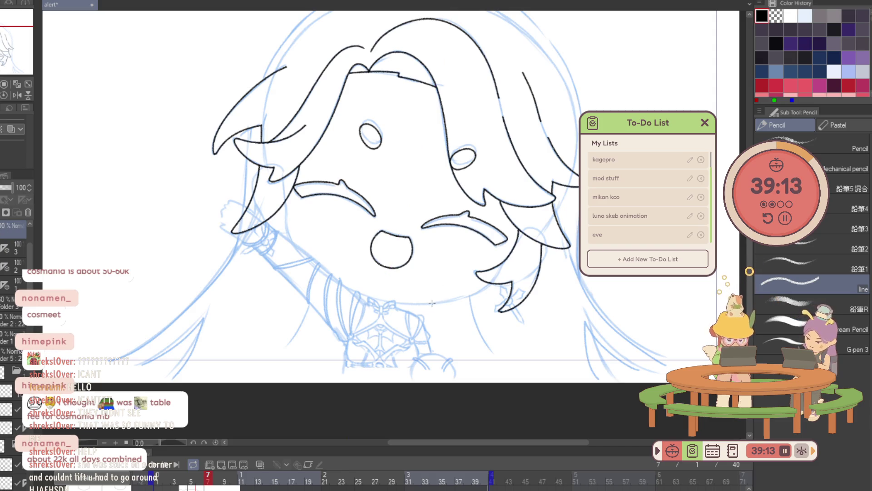
{"action": "key", "text": "ctrl+z"}
{"action": "key", "text": "ctrl+y"}
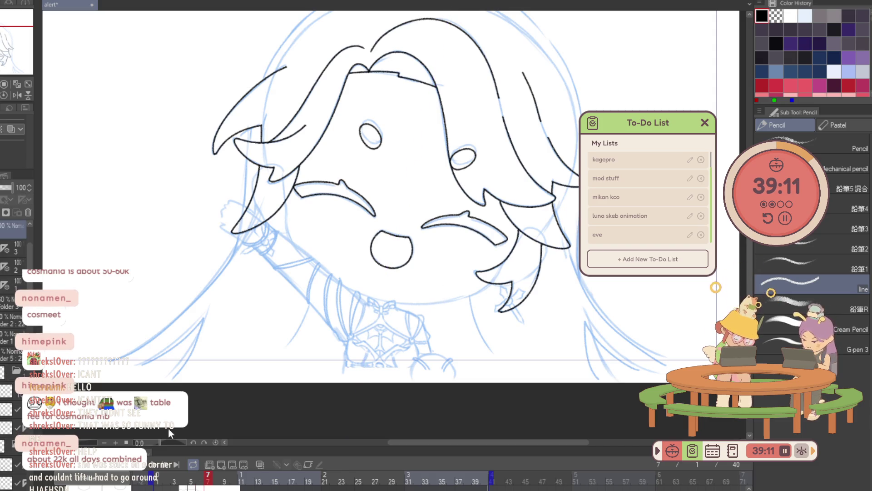
{"action": "left_click", "coordinate": [29, 212]}
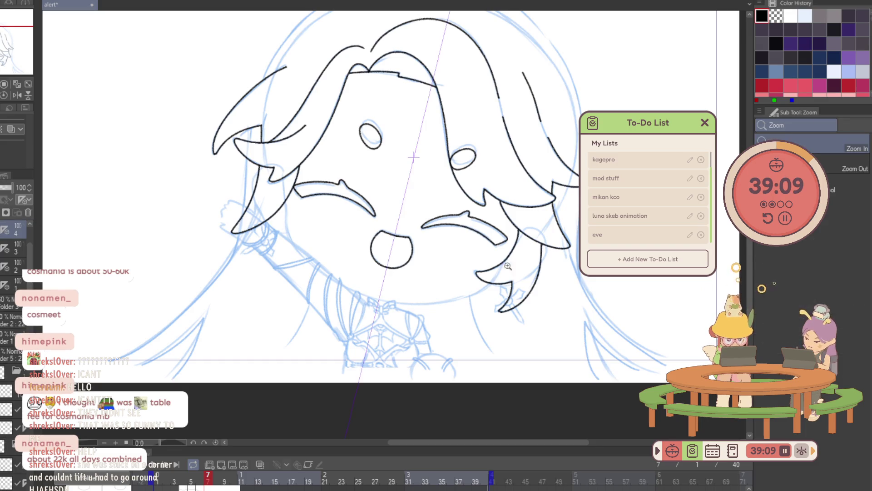
{"action": "key", "text": "ctrl+plus"}
{"action": "key", "text": "ctrl+plus"}
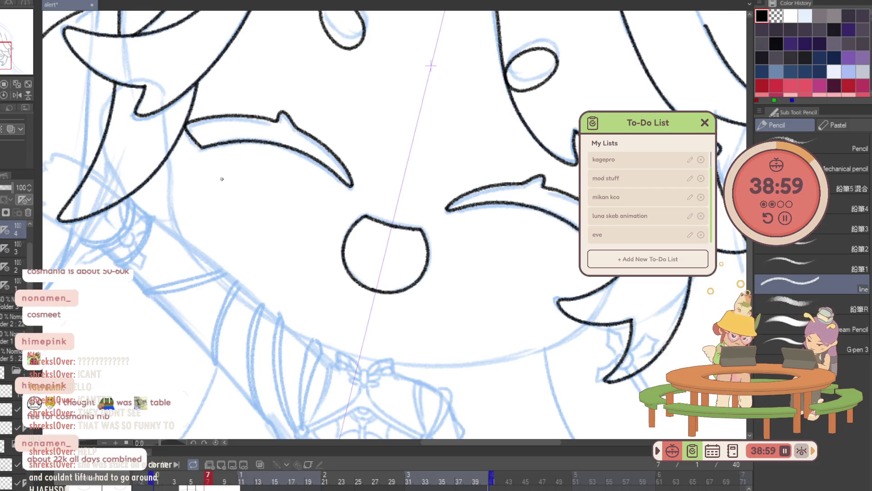
Ink a line along the left cheek, then rotate the view about 30° and zoom closer.
{"action": "mouse_move", "coordinate": [163, 114]}
{"action": "left_mouse_down"}
{"action": "mouse_move", "coordinate": [170, 180]}
{"action": "mouse_move", "coordinate": [353, 353]}
{"action": "left_mouse_up"}
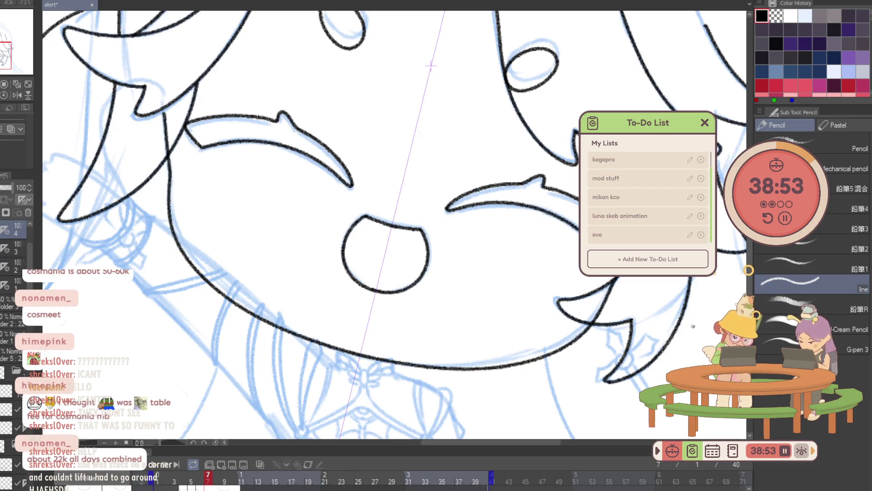
{"action": "left_click_drag", "start_coordinate": [689, 332], "coordinate": [419, 301]}
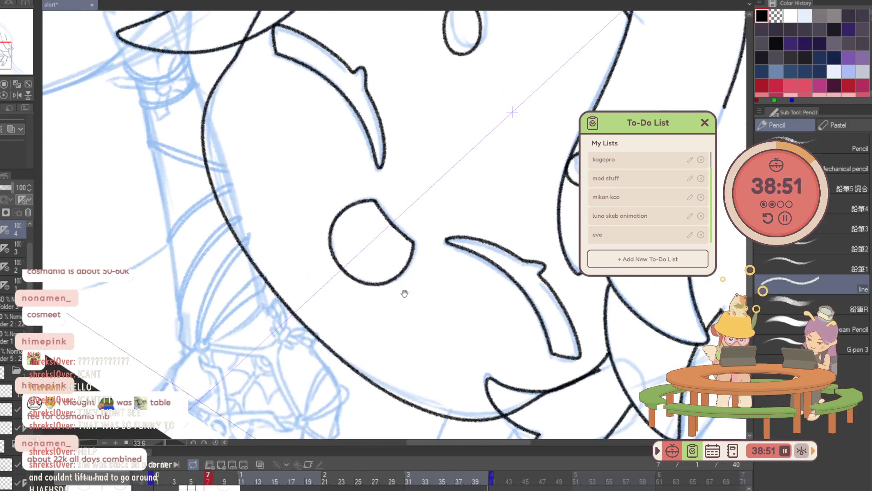
{"action": "mouse_move", "coordinate": [247, 64]}
{"action": "left_mouse_down"}
{"action": "mouse_move", "coordinate": [215, 121]}
{"action": "mouse_move", "coordinate": [279, 359]}
{"action": "left_mouse_up"}
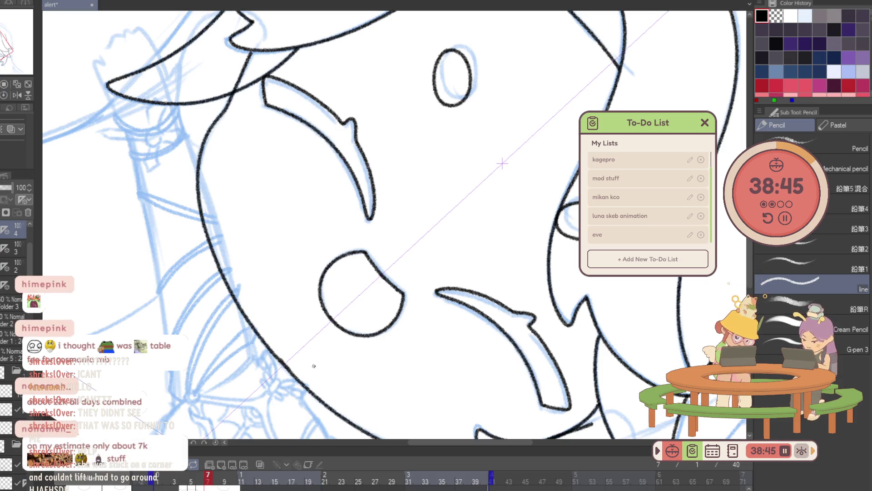
{"action": "scroll", "coordinate": [297, 373], "scroll_direction": "up", "scroll_amount": 3}
{"action": "key", "text": "c"}
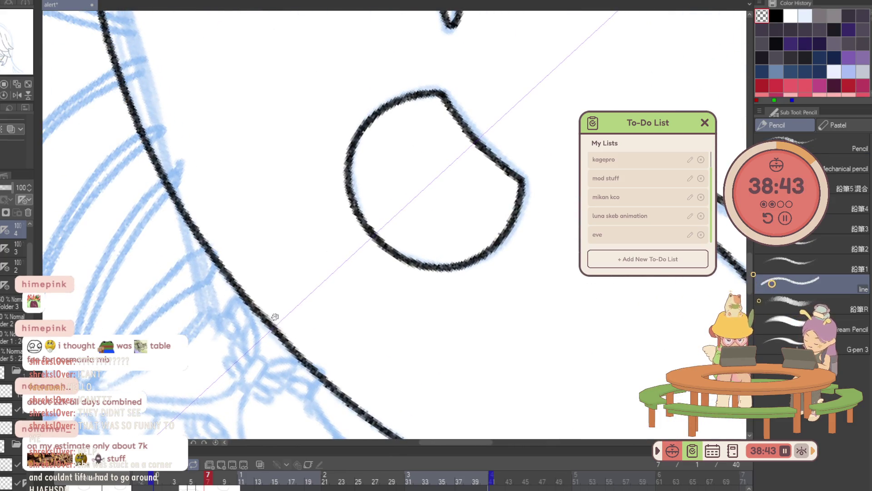
{"action": "left_click_drag", "start_coordinate": [278, 315], "coordinate": [424, 198]}
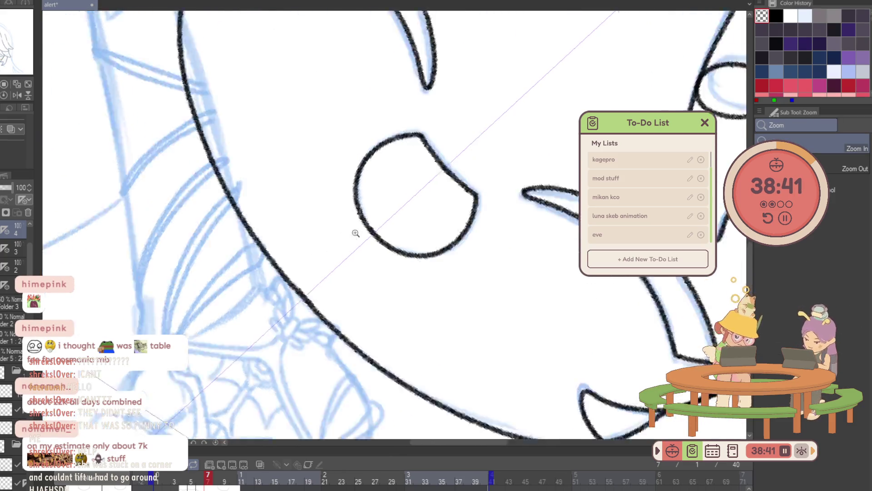
{"action": "key", "text": "p"}
{"action": "scroll", "coordinate": [275, 194], "scroll_direction": "up", "scroll_amount": 5}
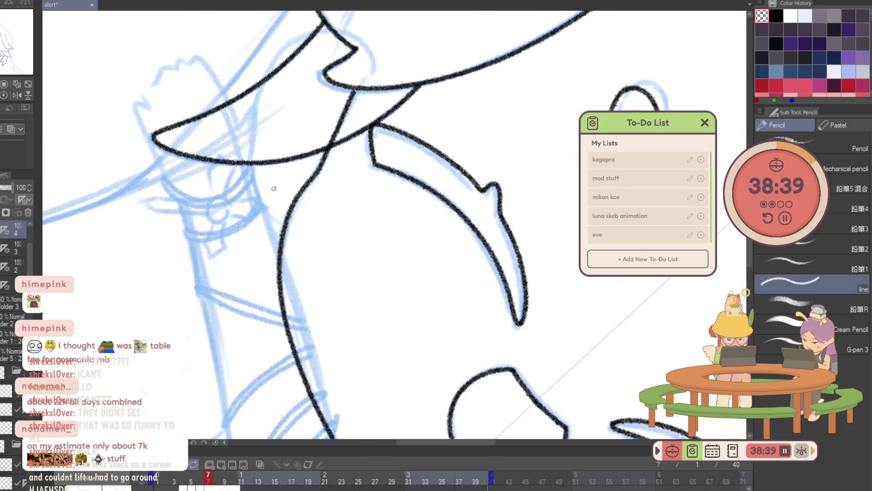
Draw the hair strand down the left cheek, redrawing until clean, then reset the view.
{"action": "mouse_move", "coordinate": [286, 221]}
{"action": "left_mouse_down"}
{"action": "mouse_move", "coordinate": [285, 46]}
{"action": "mouse_move", "coordinate": [381, 42]}
{"action": "left_mouse_up"}
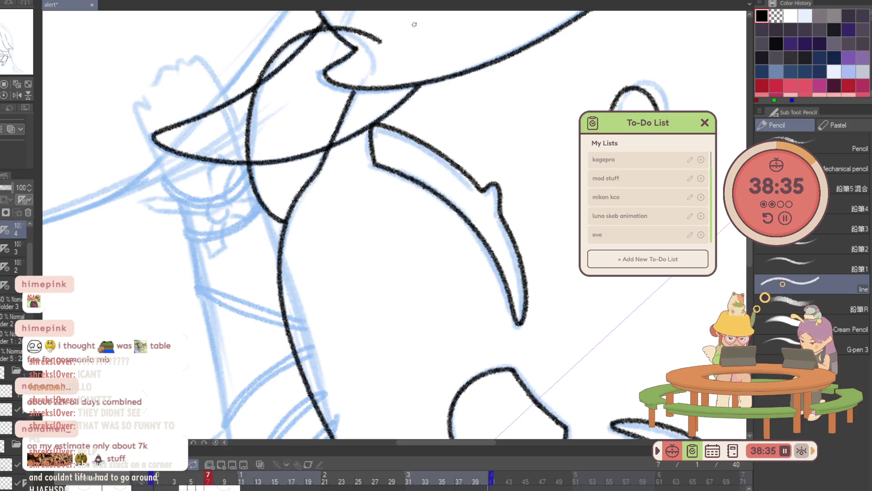
{"action": "key", "text": "minus"}
{"action": "key", "text": "minus"}
{"action": "key", "text": "ctrl+z"}
{"action": "left_click_drag", "start_coordinate": [258, 84], "coordinate": [264, 267]}
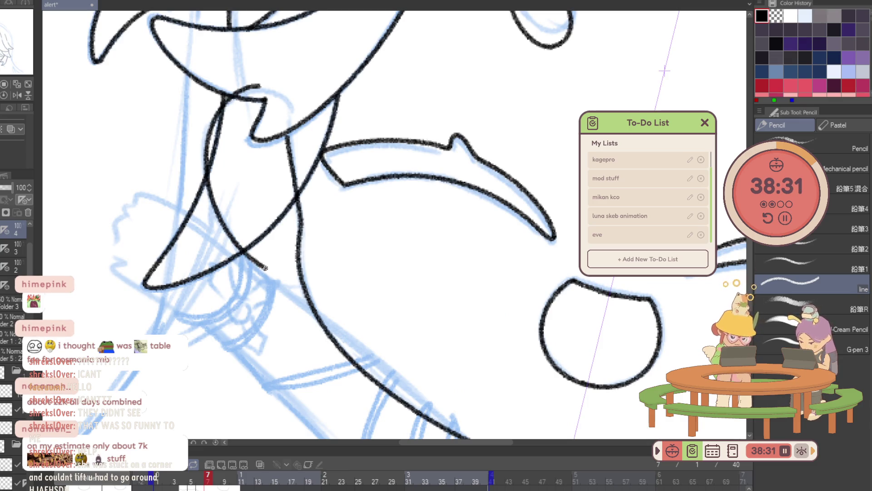
{"action": "key", "text": "ctrl+z"}
{"action": "mouse_move", "coordinate": [260, 85]}
{"action": "left_mouse_down"}
{"action": "mouse_move", "coordinate": [257, 271]}
{"action": "mouse_move", "coordinate": [302, 286]}
{"action": "left_mouse_up"}
{"action": "key", "text": "ctrl+0"}
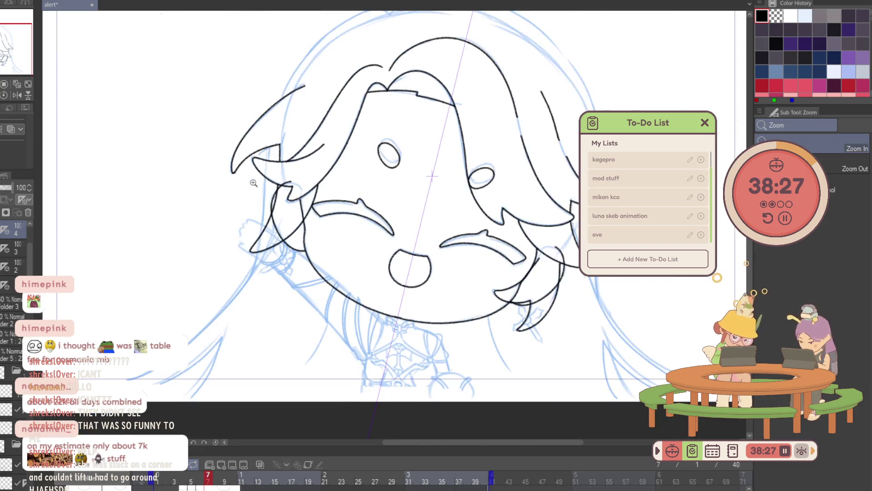
Add a new layer with Ctrl+Shift+N, go to frame 8, and select its drawing layer.
{"action": "key", "text": "ctrl+shift+n"}
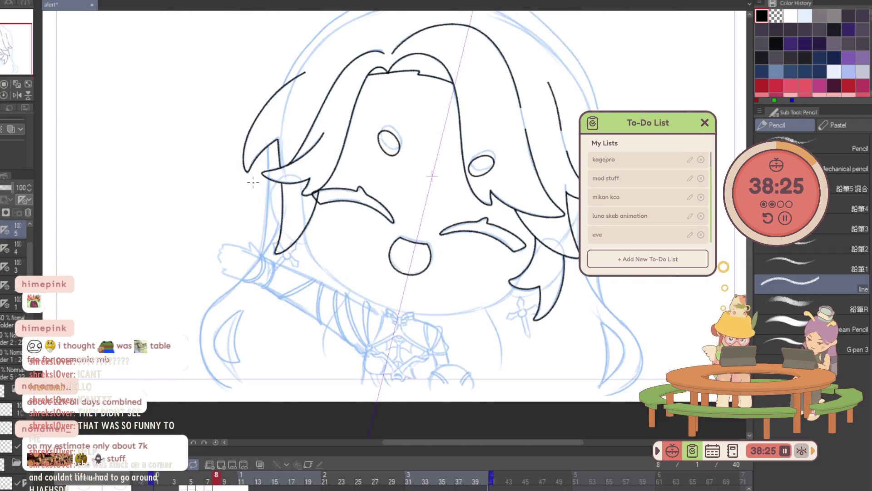
{"action": "key", "text": "Right"}
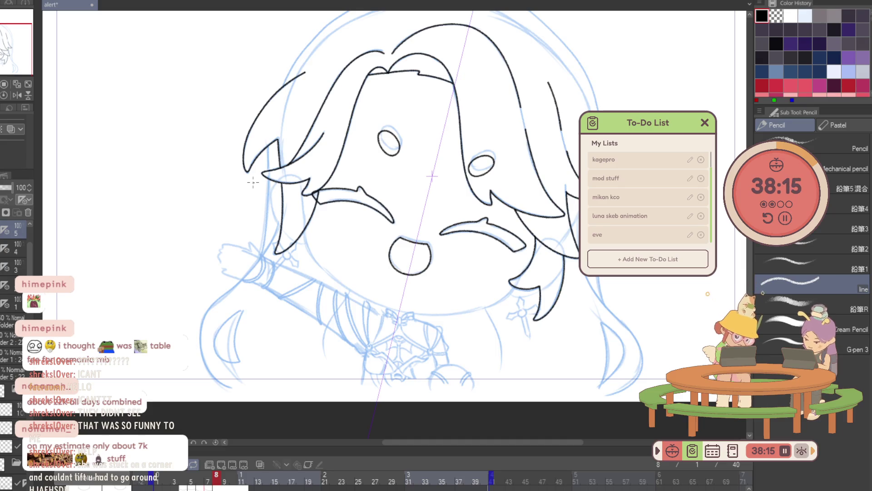
{"action": "left_click", "coordinate": [26, 214]}
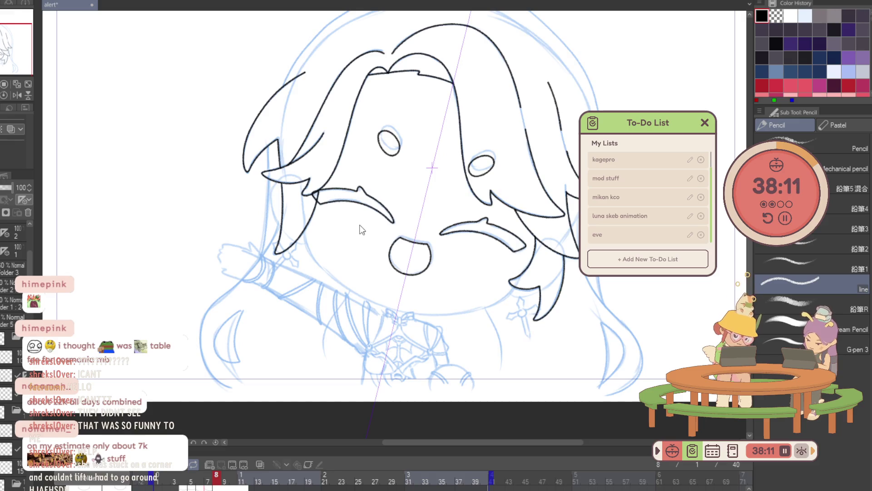
{"action": "left_click", "coordinate": [212, 474]}
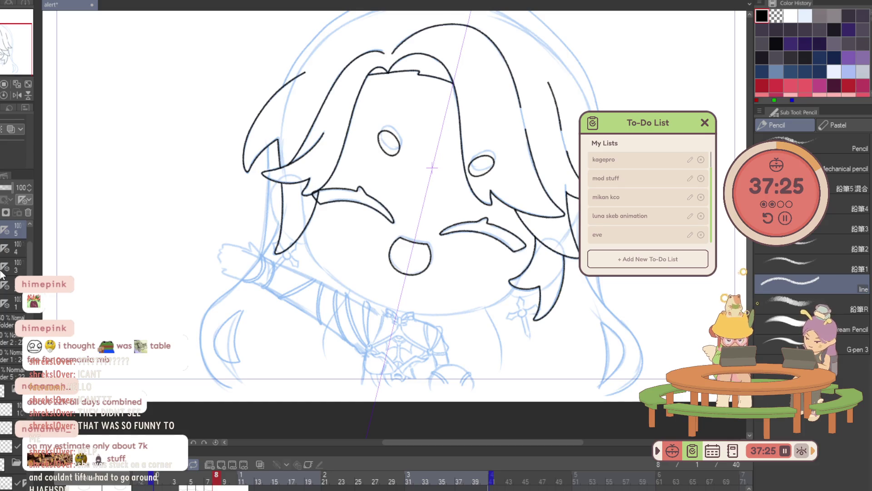
{"action": "scroll", "coordinate": [417, 298], "scroll_direction": "up", "scroll_amount": 3}
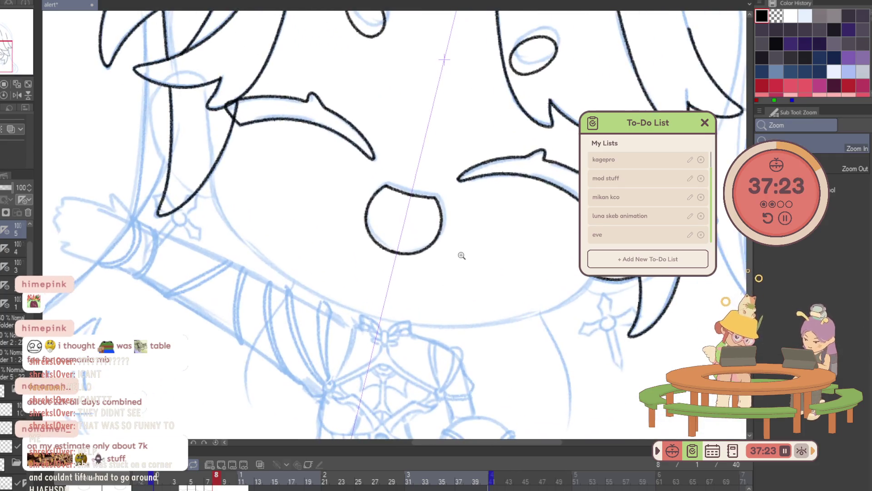
Ink a short face line, then erase stray marks over the collar bow sketch.
{"action": "mouse_move", "coordinate": [205, 103]}
{"action": "left_mouse_down"}
{"action": "mouse_move", "coordinate": [209, 135]}
{"action": "mouse_move", "coordinate": [336, 302]}
{"action": "mouse_move", "coordinate": [429, 326]}
{"action": "left_mouse_up"}
{"action": "scroll", "coordinate": [434, 307], "scroll_direction": "up", "scroll_amount": 5}
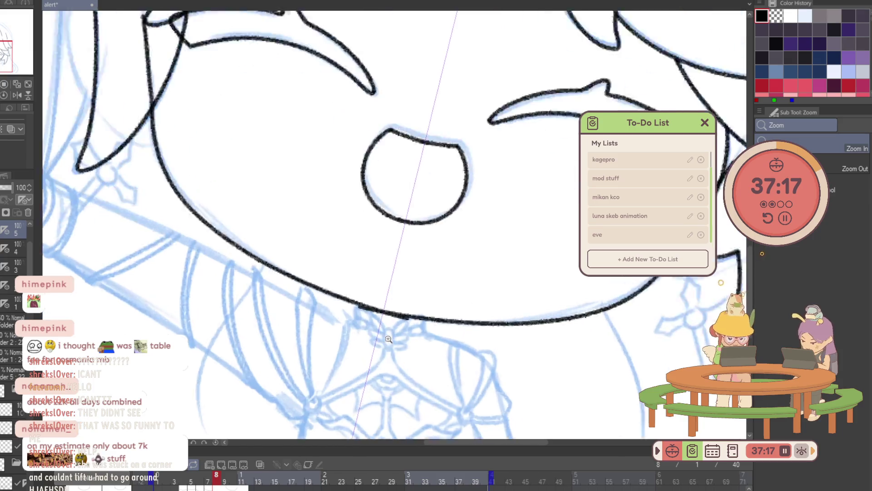
{"action": "key", "text": "e"}
{"action": "left_click_drag", "start_coordinate": [411, 313], "coordinate": [437, 295]}
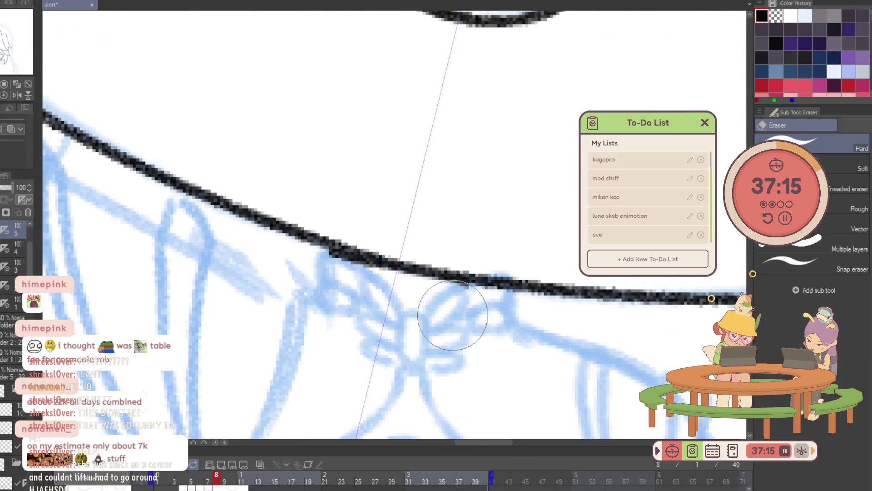
{"action": "left_click_drag", "start_coordinate": [400, 318], "coordinate": [472, 291]}
{"action": "left_click_drag", "start_coordinate": [360, 311], "coordinate": [396, 309]}
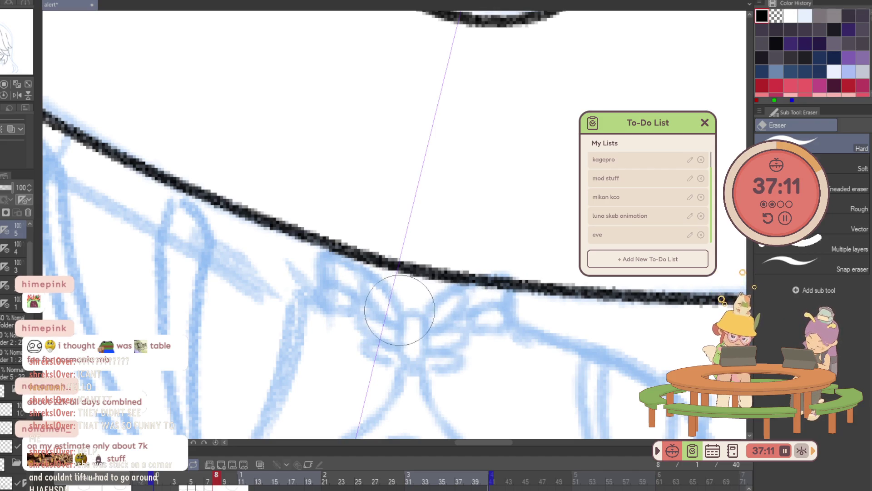
{"action": "scroll", "coordinate": [352, 313], "scroll_direction": "down", "scroll_amount": 5}
{"action": "scroll", "coordinate": [345, 318], "scroll_direction": "up", "scroll_amount": 5}
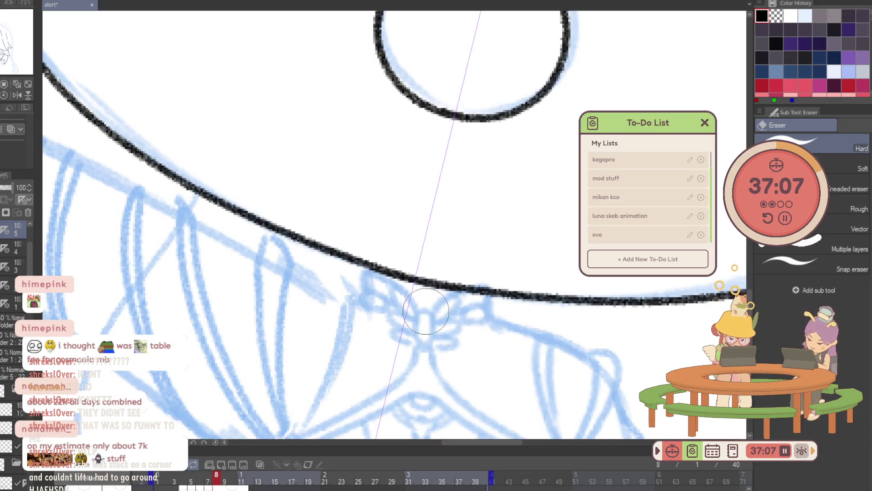
{"action": "scroll", "coordinate": [459, 314], "scroll_direction": "down", "scroll_amount": 2}
Return to the Pencil and scrub the timeline forward to frame 18.
{"action": "key", "text": "p"}
{"action": "mouse_move", "coordinate": [163, 2]}
{"action": "left_mouse_down"}
{"action": "mouse_move", "coordinate": [298, 65]}
{"action": "mouse_move", "coordinate": [332, 213]}
{"action": "mouse_move", "coordinate": [349, 214]}
{"action": "left_mouse_up"}
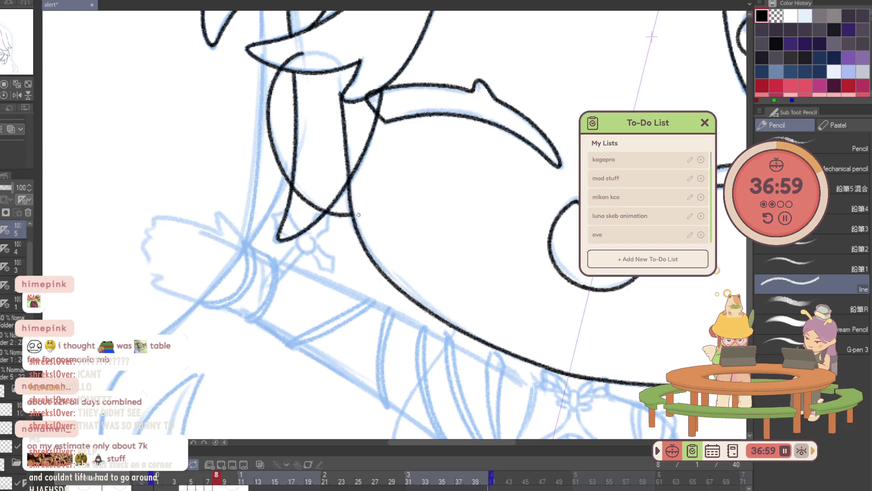
{"action": "scroll", "coordinate": [268, 412], "scroll_direction": "down", "scroll_amount": 3}
{"action": "mouse_move", "coordinate": [226, 478]}
{"action": "left_mouse_down"}
{"action": "mouse_move", "coordinate": [277, 480]}
{"action": "mouse_move", "coordinate": [220, 486]}
{"action": "left_mouse_up"}
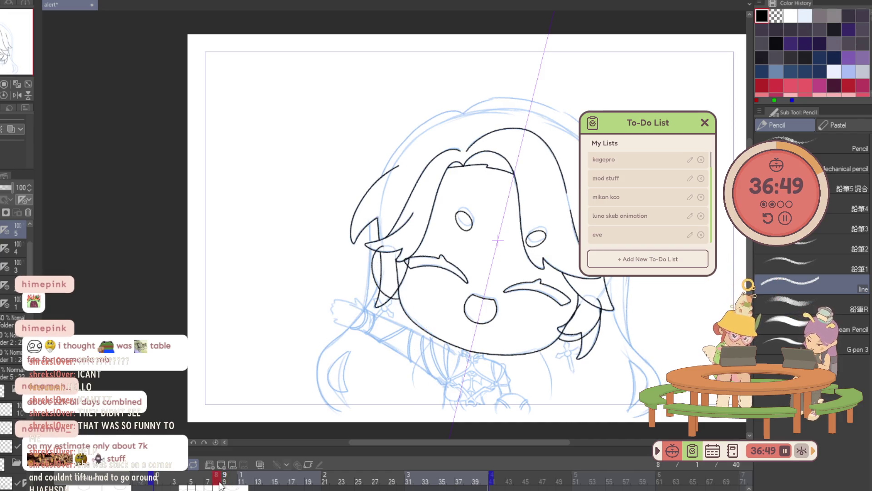
{"action": "left_click_drag", "start_coordinate": [220, 485], "coordinate": [300, 481]}
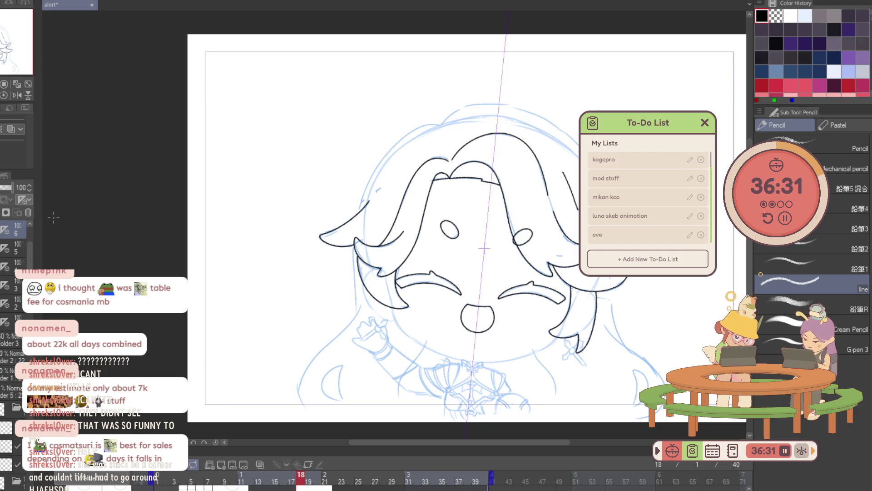
{"action": "scroll", "coordinate": [433, 348], "scroll_direction": "up", "scroll_amount": 2}
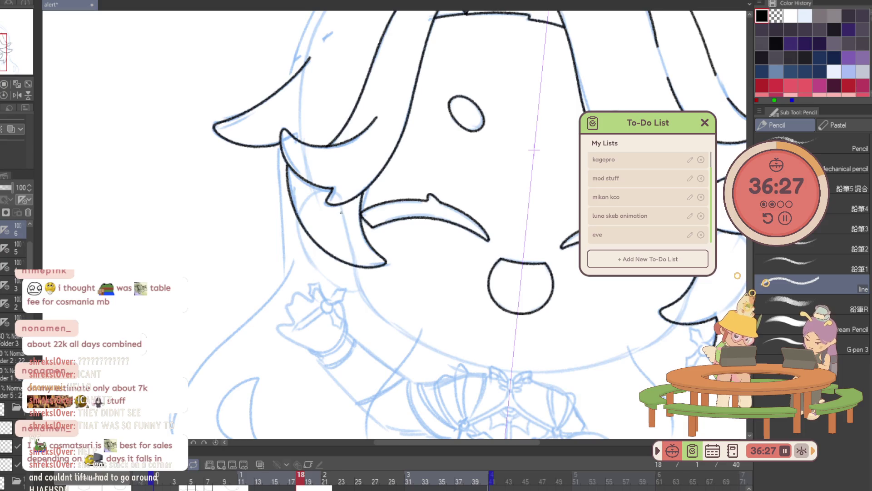
Ink two hair strands curving past the left cheek, then advance to frame 19.
{"action": "mouse_move", "coordinate": [342, 210]}
{"action": "left_mouse_down"}
{"action": "mouse_move", "coordinate": [364, 299]}
{"action": "mouse_move", "coordinate": [512, 370]}
{"action": "left_mouse_up"}
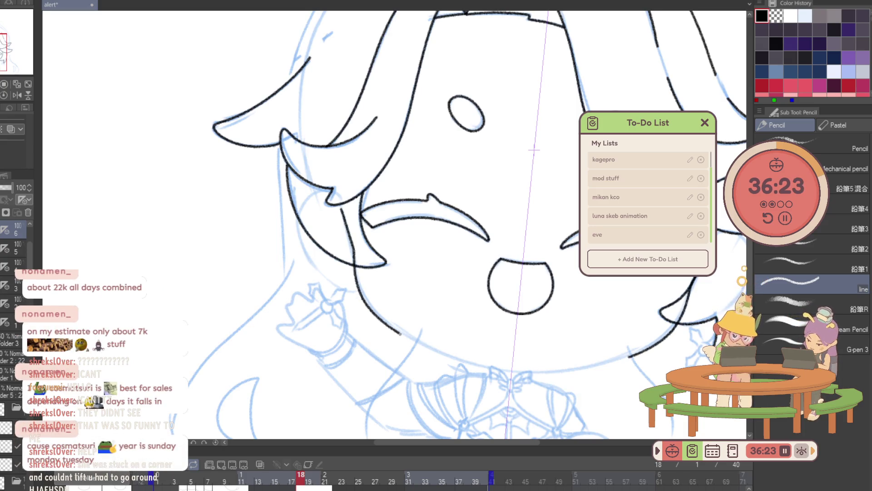
{"action": "scroll", "coordinate": [523, 381], "scroll_direction": "up", "scroll_amount": 3}
{"action": "key", "text": "c"}
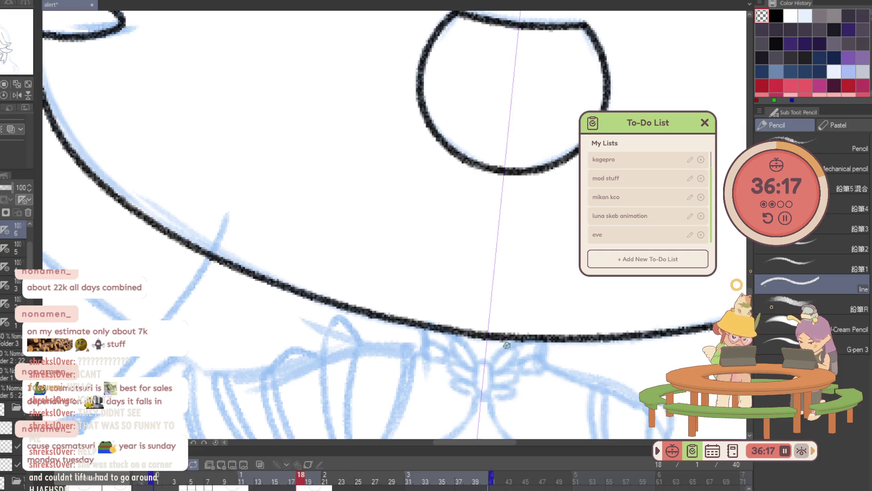
{"action": "scroll", "coordinate": [473, 371], "scroll_direction": "down", "scroll_amount": 3}
{"action": "scroll", "coordinate": [305, 154], "scroll_direction": "up", "scroll_amount": 2}
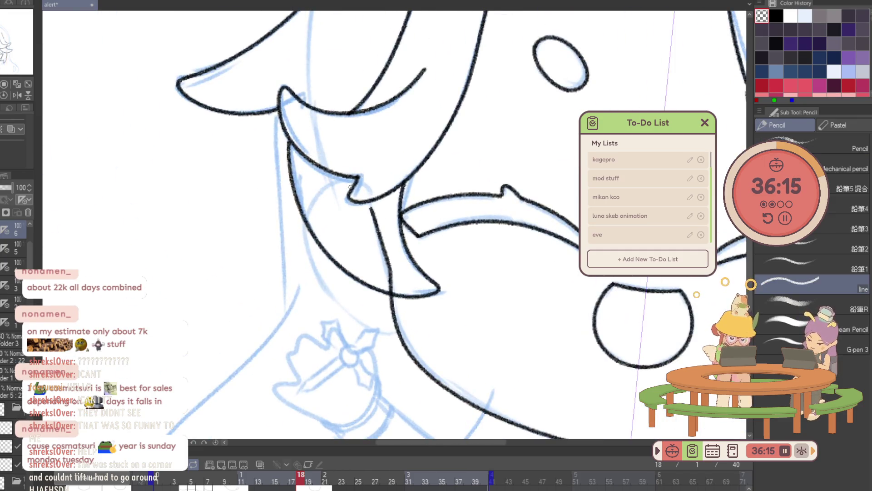
{"action": "left_click_drag", "start_coordinate": [309, 211], "coordinate": [360, 321]}
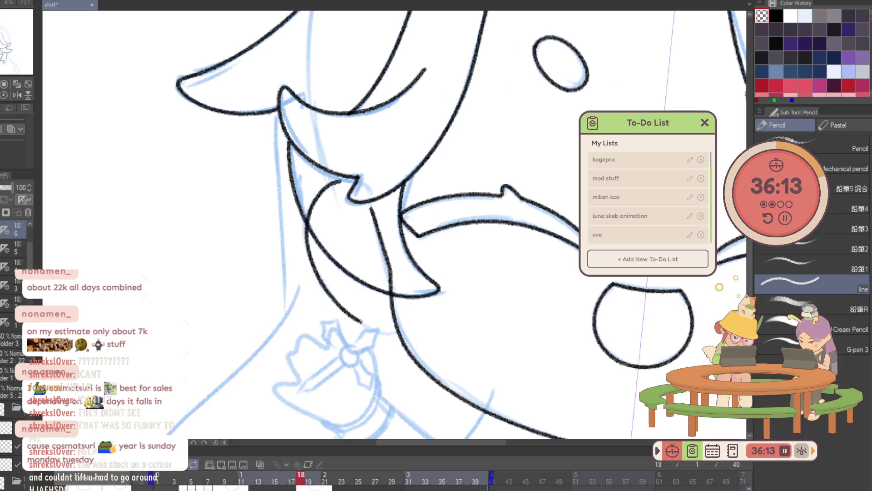
{"action": "scroll", "coordinate": [347, 247], "scroll_direction": "down", "scroll_amount": 3}
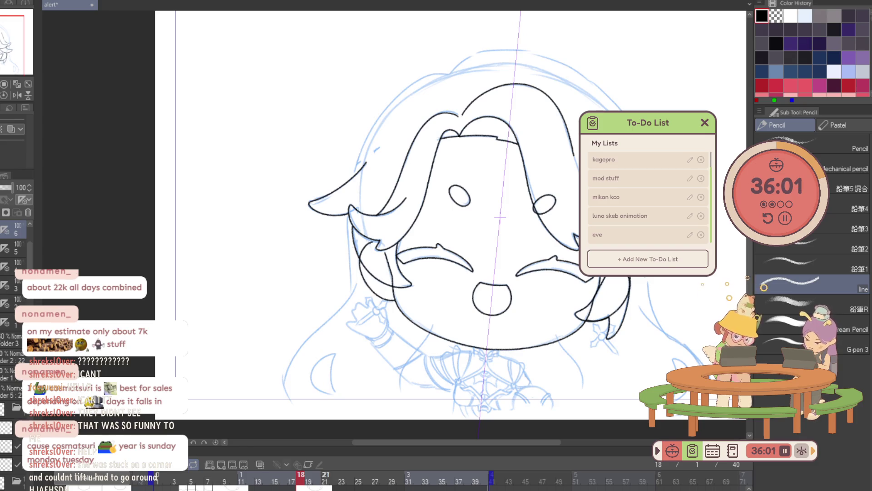
{"action": "key", "text": "Right"}
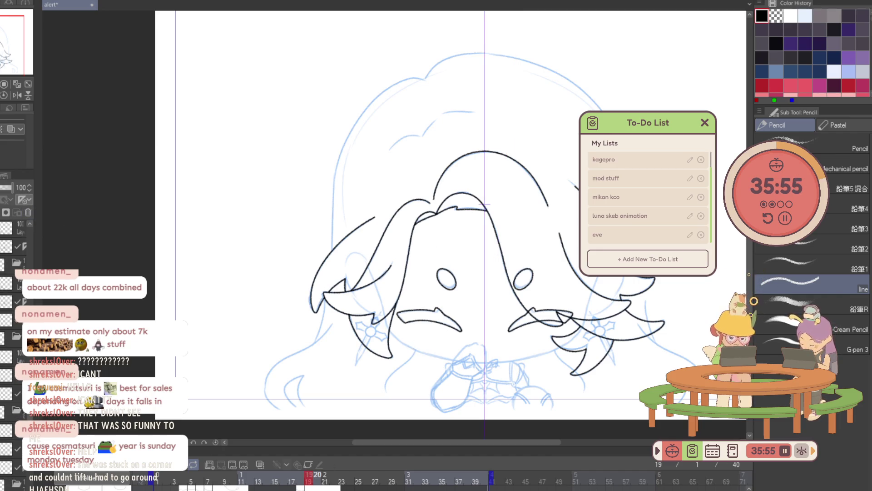
Delete the Copy 3 layer and ink a short hair line down by the cheek.
{"action": "left_click", "coordinate": [9, 246]}
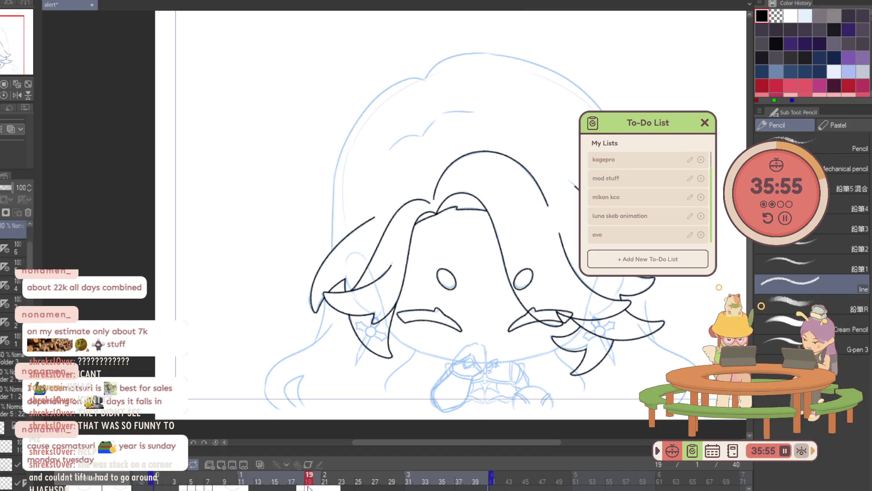
{"action": "left_click", "coordinate": [27, 212]}
{"action": "scroll", "coordinate": [423, 363], "scroll_direction": "up", "scroll_amount": 5}
{"action": "left_click_drag", "start_coordinate": [272, 182], "coordinate": [254, 313]}
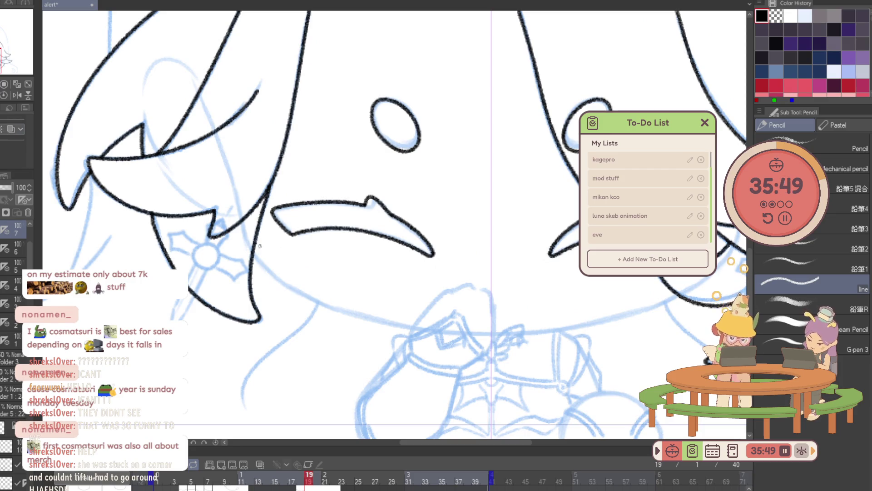
{"action": "mouse_move", "coordinate": [263, 248]}
{"action": "left_mouse_down"}
{"action": "mouse_move", "coordinate": [270, 153]}
{"action": "mouse_move", "coordinate": [341, 323]}
{"action": "left_mouse_up"}
{"action": "key", "text": "ctrl+z"}
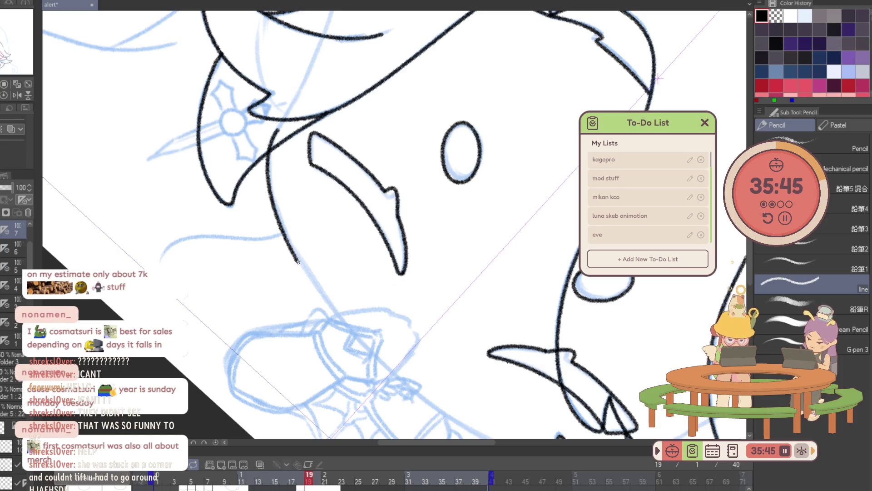
{"action": "key", "text": "ctrl+z"}
{"action": "mouse_move", "coordinate": [275, 132]}
{"action": "left_mouse_down"}
{"action": "mouse_move", "coordinate": [294, 248]}
{"action": "mouse_move", "coordinate": [394, 375]}
{"action": "left_mouse_up"}
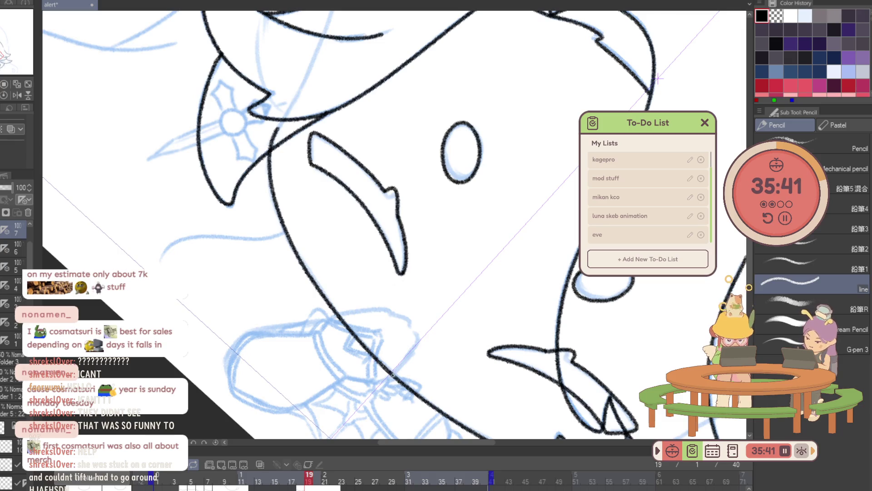
Advance a frame, switch to Move layer, and reset the Navigator rotation upright.
{"action": "mouse_move", "coordinate": [630, 353]}
{"action": "left_mouse_down"}
{"action": "mouse_move", "coordinate": [622, 300]}
{"action": "mouse_move", "coordinate": [530, 203]}
{"action": "mouse_move", "coordinate": [478, 304]}
{"action": "left_mouse_up"}
{"action": "scroll", "coordinate": [477, 304], "scroll_direction": "down", "scroll_amount": 3}
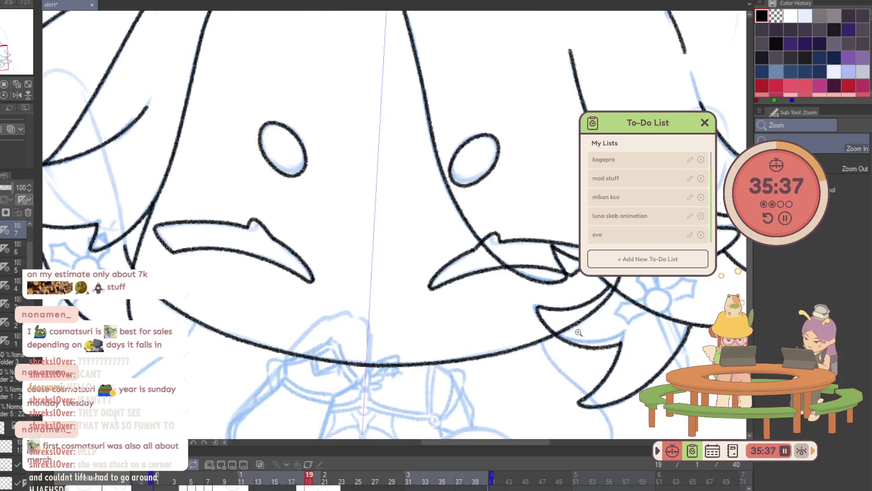
{"action": "scroll", "coordinate": [477, 305], "scroll_direction": "down", "scroll_amount": 3}
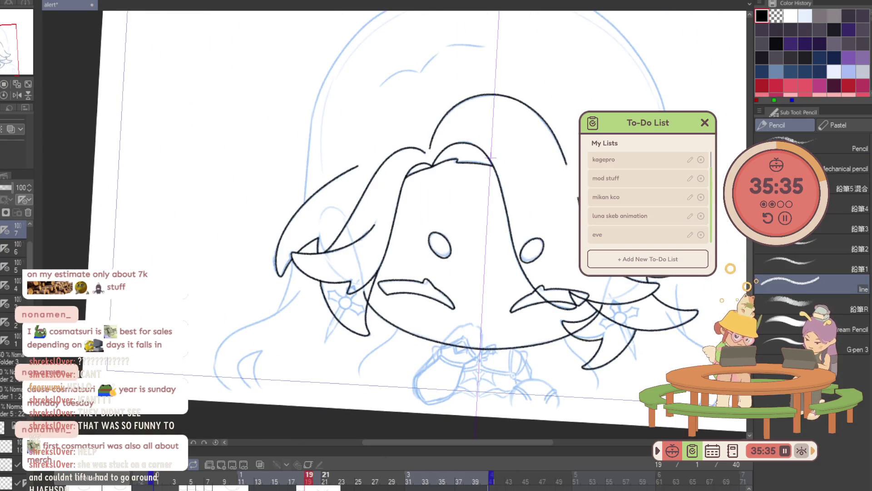
{"action": "key", "text": "Right"}
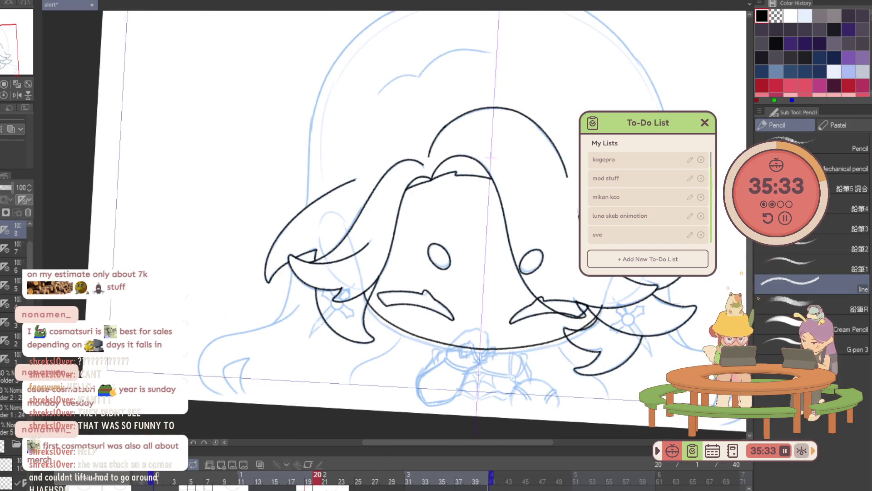
{"action": "key", "text": "k"}
{"action": "left_click", "coordinate": [3, 95]}
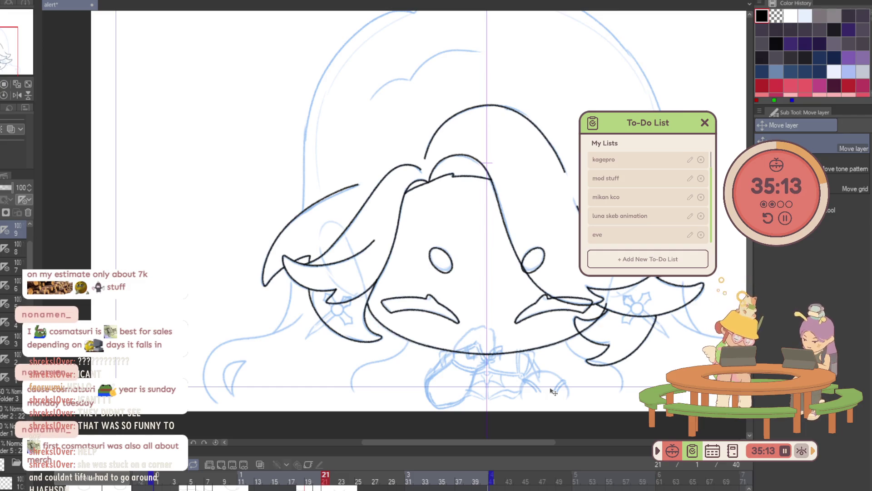
Go to frame 22 and zoom in on the lower face.
{"action": "left_click", "coordinate": [334, 481]}
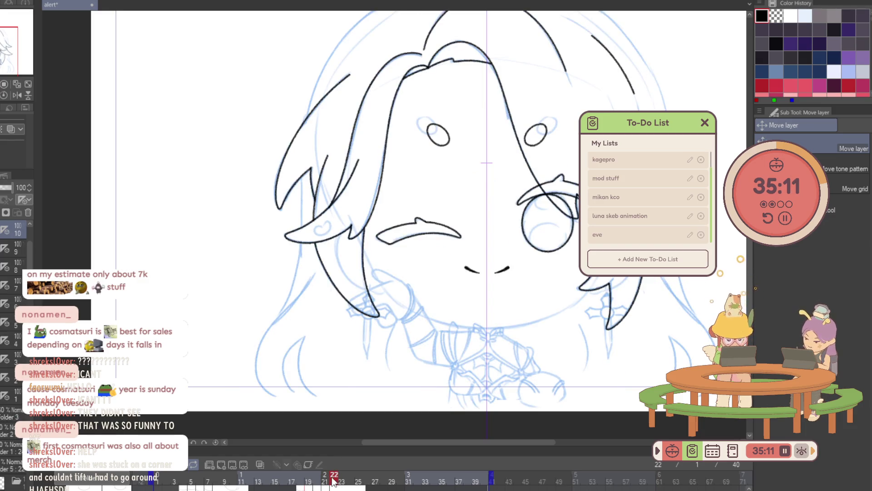
{"action": "key", "text": "p"}
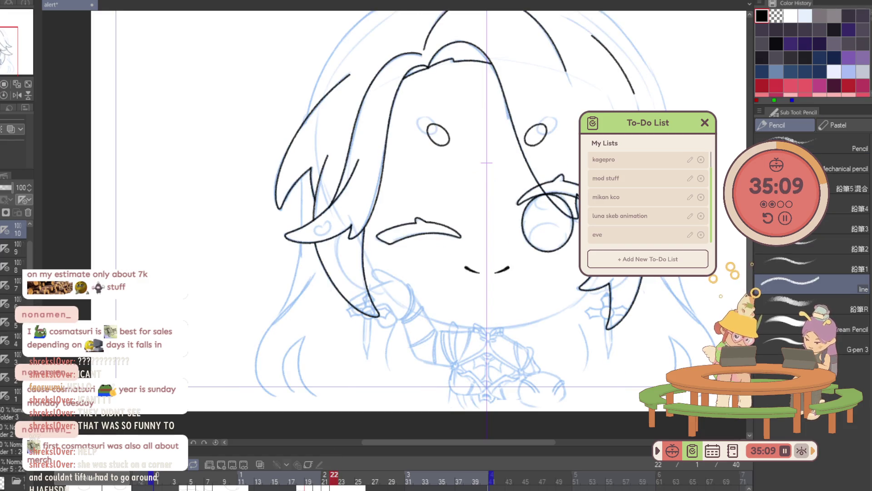
{"action": "key", "text": "/"}
{"action": "left_click_drag", "start_coordinate": [568, 336], "coordinate": [579, 338]}
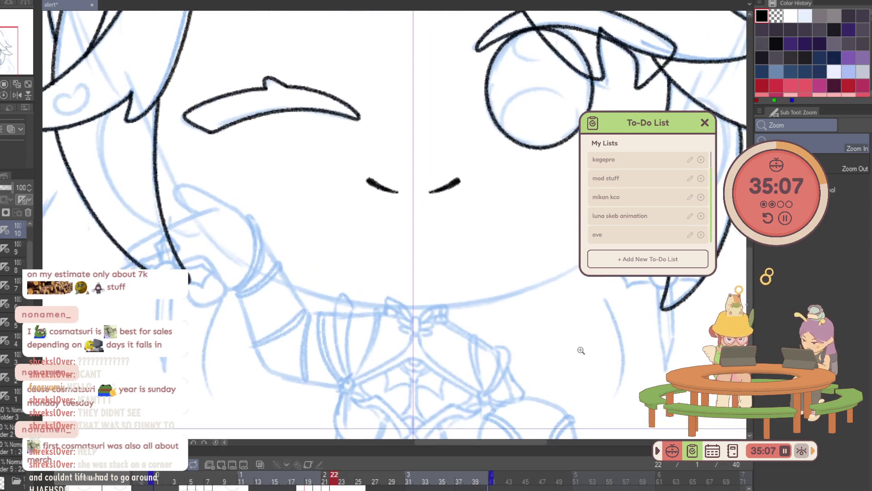
{"action": "key", "text": "p"}
Ink the jaw line around the chin, undoing and redrawing until it looks right.
{"action": "left_click_drag", "start_coordinate": [139, 83], "coordinate": [159, 123]}
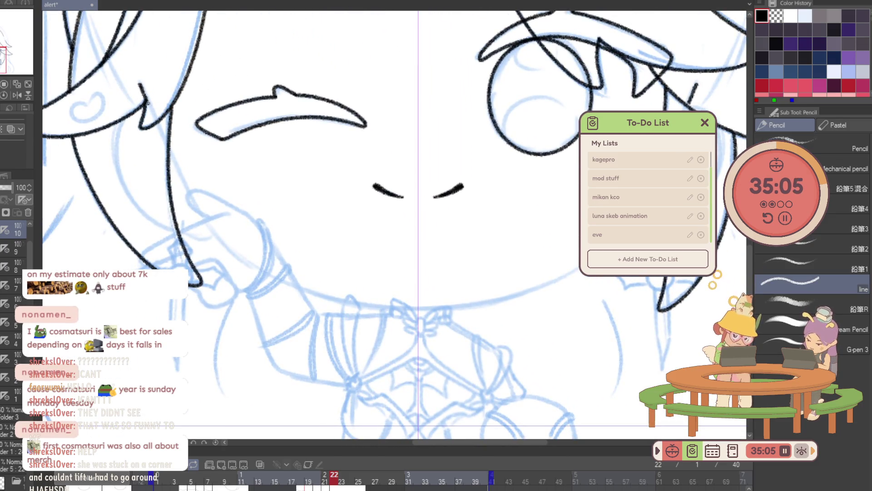
{"action": "key", "text": "ctrl+z"}
{"action": "left_click_drag", "start_coordinate": [140, 87], "coordinate": [185, 179]}
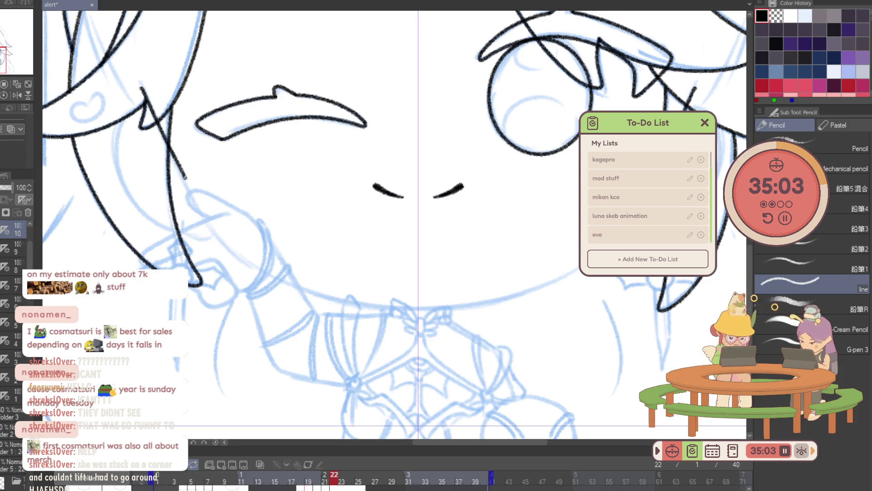
{"action": "left_click_drag", "start_coordinate": [203, 213], "coordinate": [400, 304]}
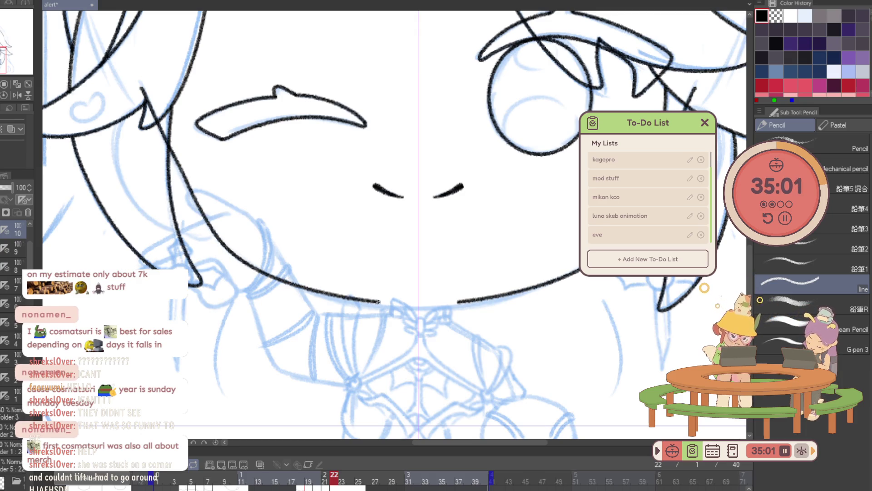
{"action": "key", "text": "ctrl+z"}
{"action": "left_click_drag", "start_coordinate": [139, 81], "coordinate": [177, 156]}
{"action": "key", "text": "ctrl+z"}
{"action": "mouse_move", "coordinate": [137, 81]}
{"action": "left_mouse_down"}
{"action": "mouse_move", "coordinate": [176, 157]}
{"action": "mouse_move", "coordinate": [343, 304]}
{"action": "mouse_move", "coordinate": [404, 312]}
{"action": "left_mouse_up"}
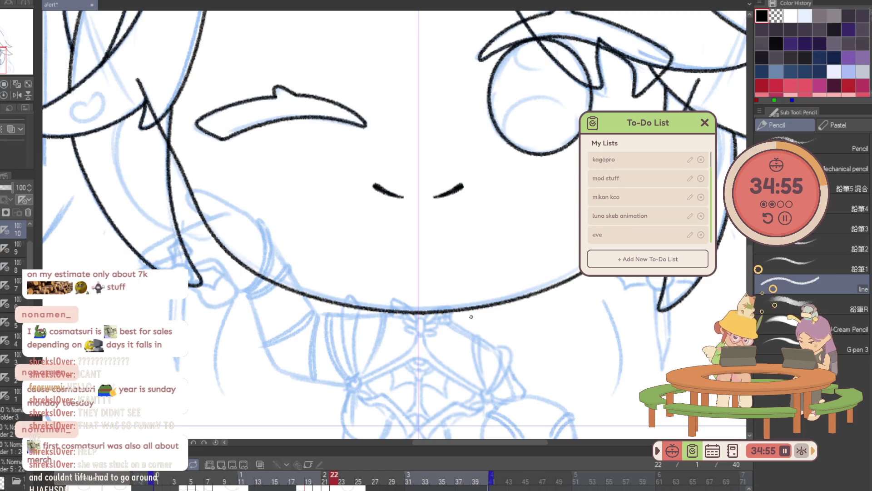
Cancel a transform of the lines and zoom out to see more of the face.
{"action": "key", "text": "ctrl+t"}
{"action": "key", "text": "Escape"}
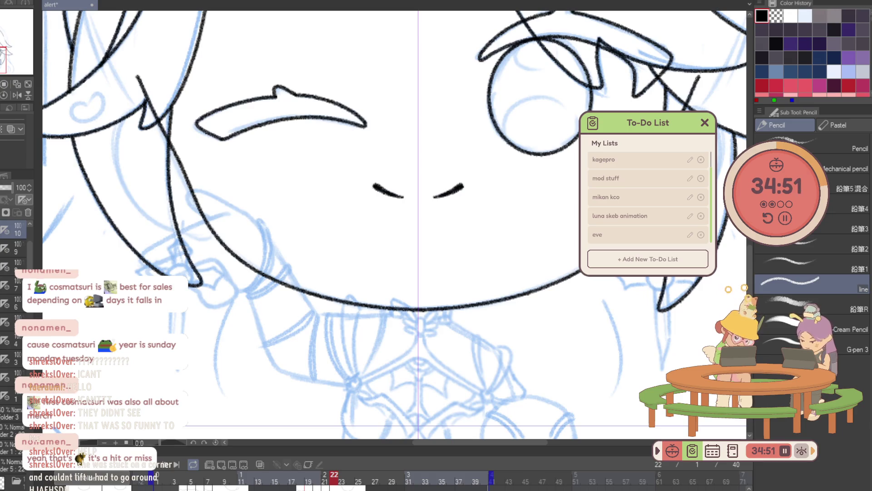
{"action": "scroll", "coordinate": [528, 268], "scroll_direction": "up", "scroll_amount": 2}
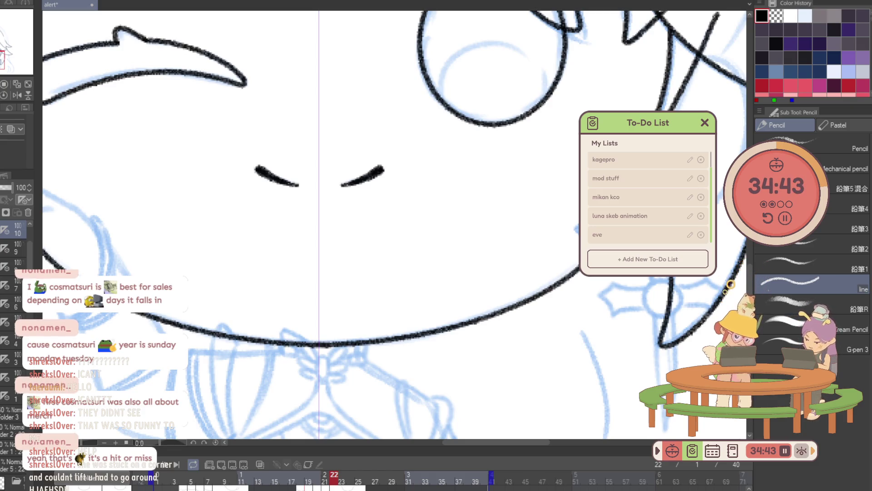
{"action": "left_click", "coordinate": [721, 269], "text": "alt"}
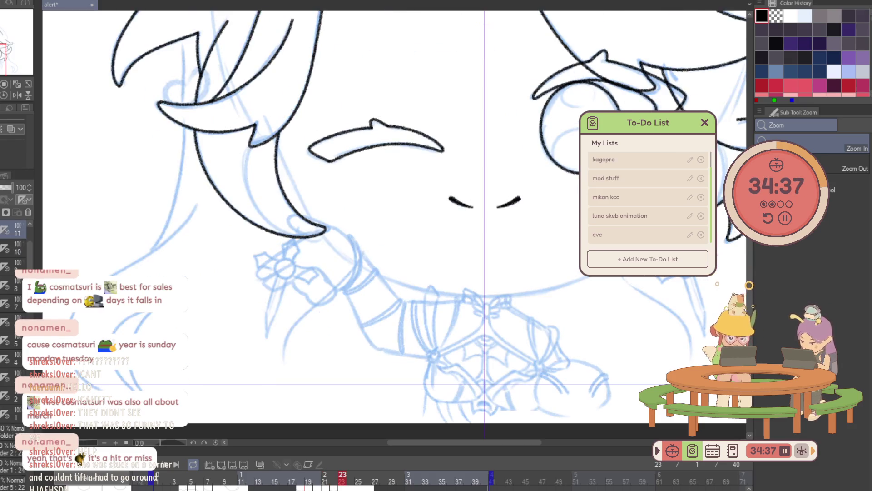
Nudge frame 23's black face outline into place, then zoom out to see the whole face.
{"action": "key", "text": "k"}
{"action": "mouse_move", "coordinate": [606, 311]}
{"action": "left_mouse_down"}
{"action": "mouse_move", "coordinate": [608, 319]}
{"action": "mouse_move", "coordinate": [549, 126]}
{"action": "left_mouse_up"}
{"action": "key", "text": "p"}
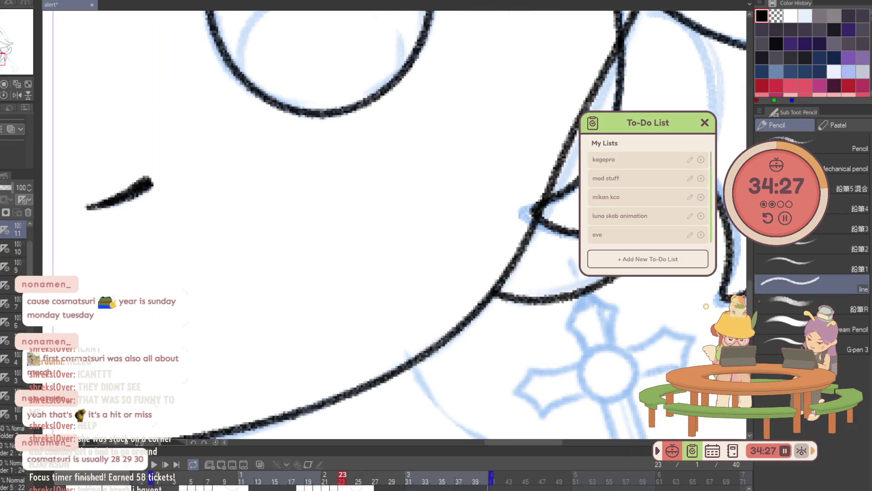
{"action": "key", "text": "ctrl+minus"}
{"action": "key", "text": "ctrl+minus"}
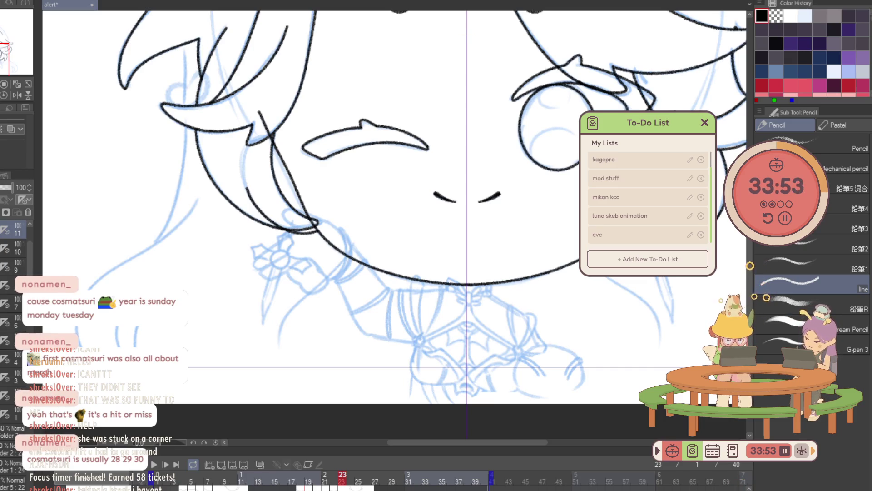
{"action": "scroll", "coordinate": [361, 387], "scroll_direction": "down", "scroll_amount": 2}
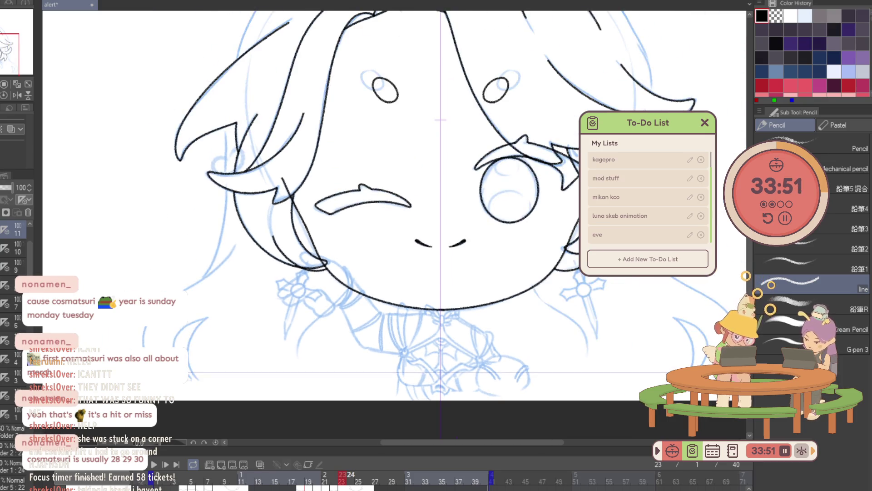
Scrub to frame 29 and ink the chin curve across the lower face in black.
{"action": "key", "text": "Right"}
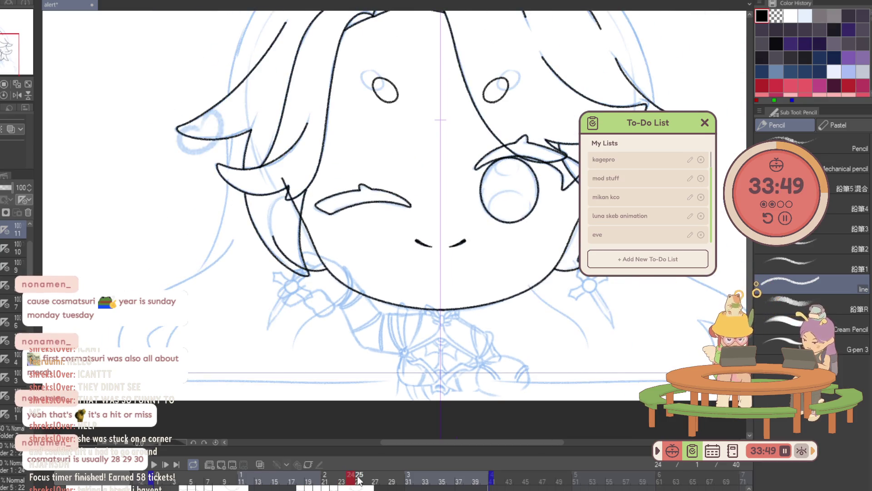
{"action": "left_click", "coordinate": [363, 477]}
{"action": "left_click_drag", "start_coordinate": [364, 479], "coordinate": [392, 487]}
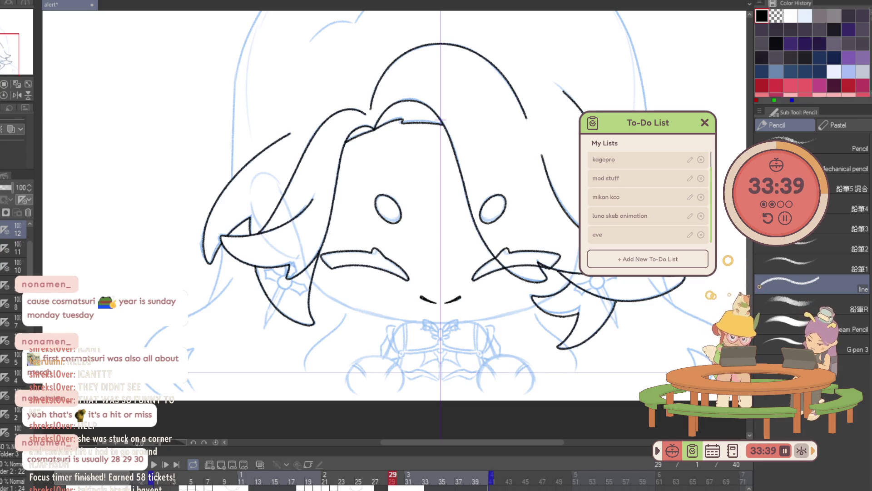
{"action": "left_click_drag", "start_coordinate": [305, 268], "coordinate": [576, 269]}
{"action": "left_click", "coordinate": [500, 344]}
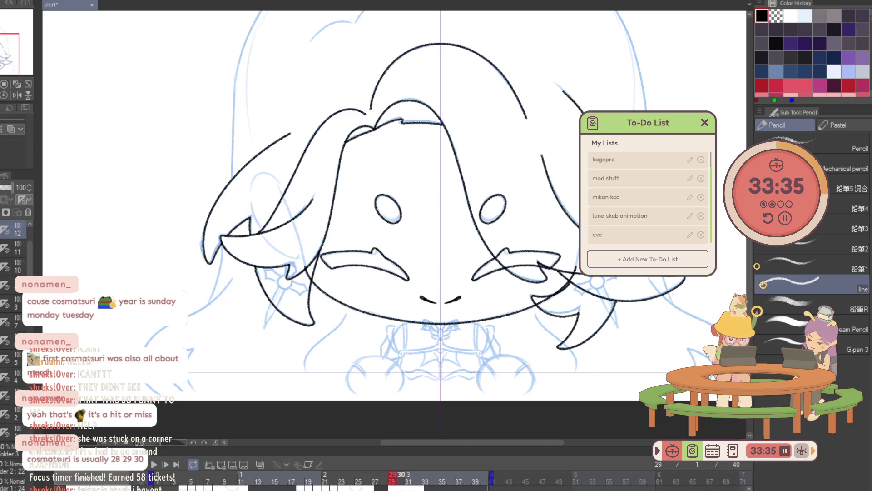
Step through frames 30 and 31, zooming in to compare with the open-mouth frame.
{"action": "key", "text": "Right"}
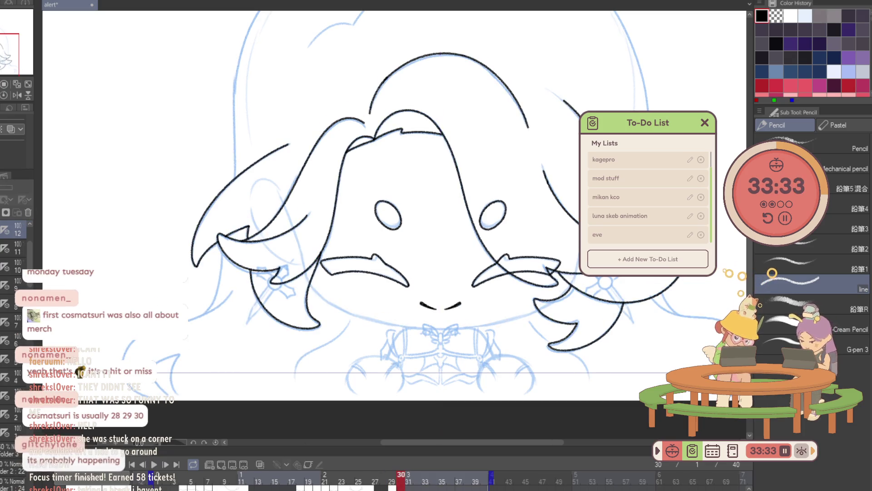
{"action": "key", "text": "/"}
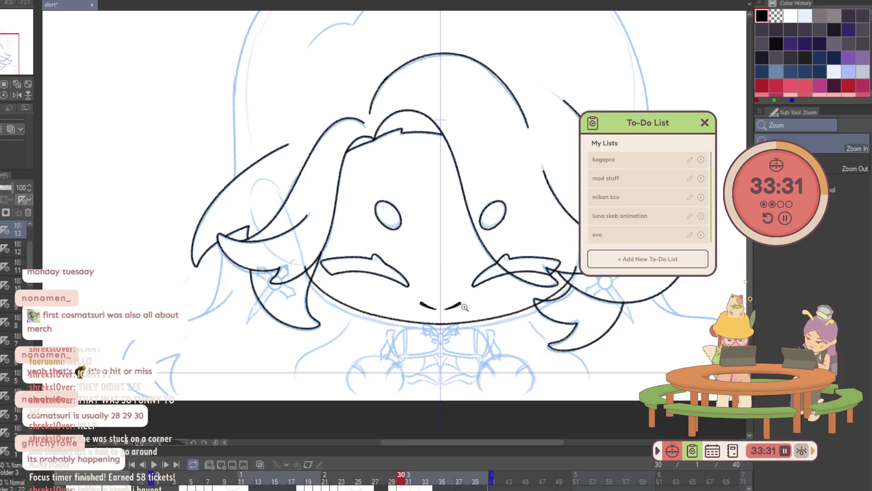
{"action": "left_click", "coordinate": [465, 308]}
{"action": "key", "text": "k"}
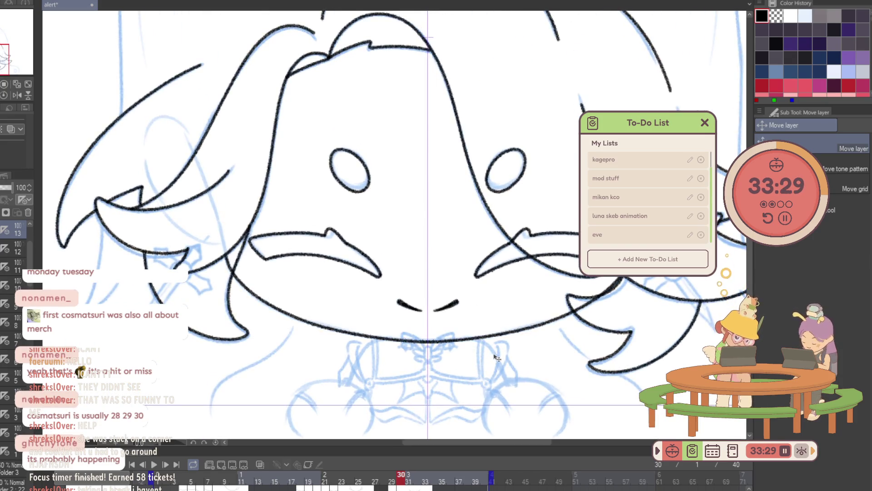
{"action": "key", "text": "Left"}
{"action": "key", "text": "Right"}
{"action": "key", "text": "Right"}
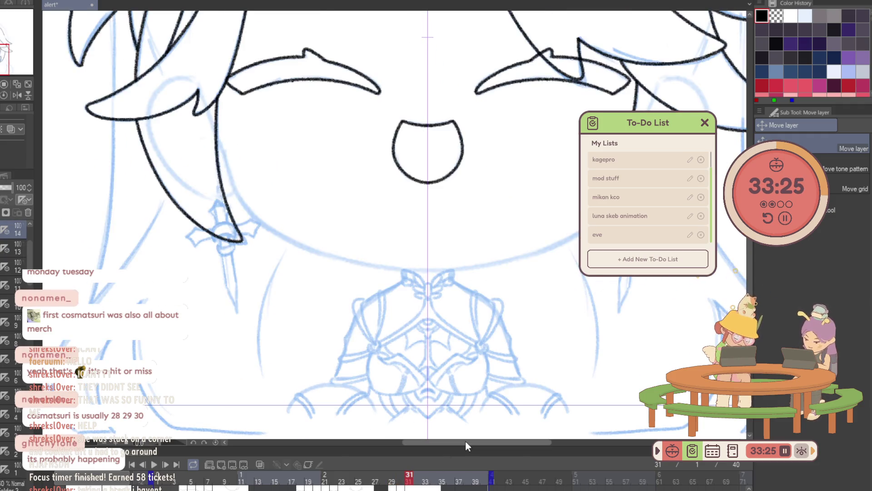
Ink a jaw line under frame 31's open mouth and shift it down about 15 px.
{"action": "key", "text": "p"}
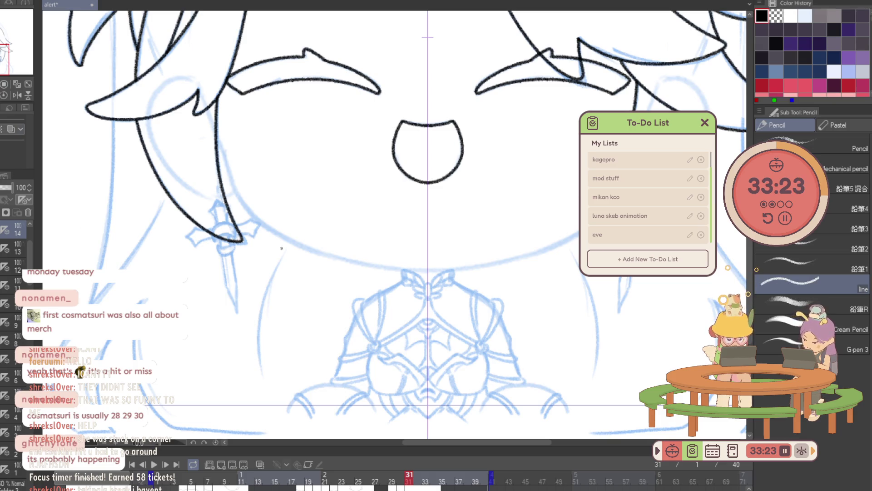
{"action": "left_click_drag", "start_coordinate": [200, 91], "coordinate": [724, 229]}
{"action": "left_click_drag", "start_coordinate": [197, 72], "coordinate": [658, 72]}
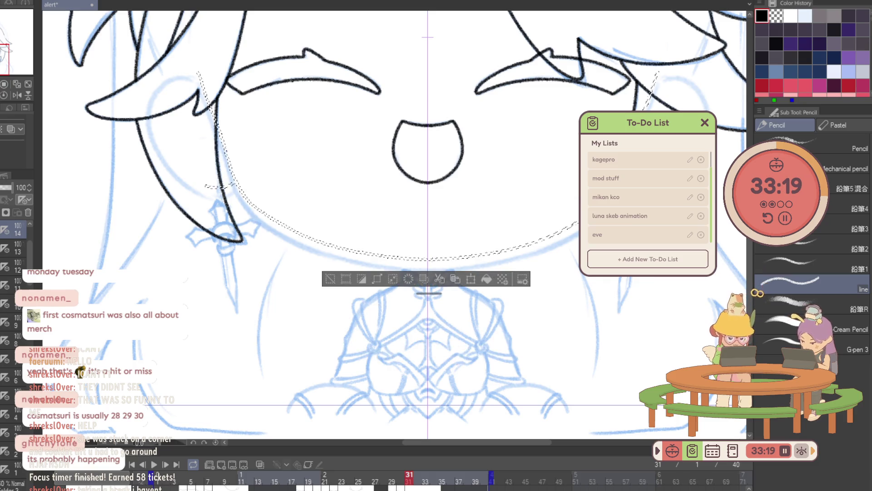
{"action": "left_click", "coordinate": [486, 278]}
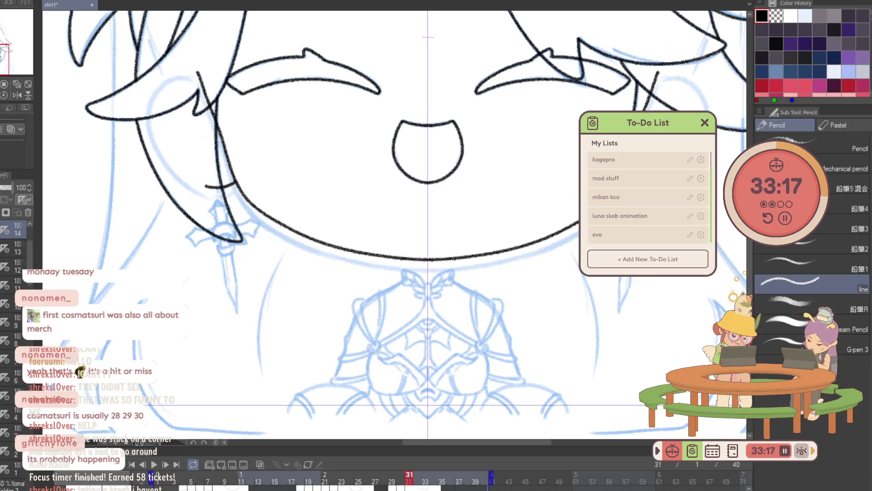
{"action": "key", "text": "k"}
{"action": "left_click_drag", "start_coordinate": [545, 297], "coordinate": [545, 308]}
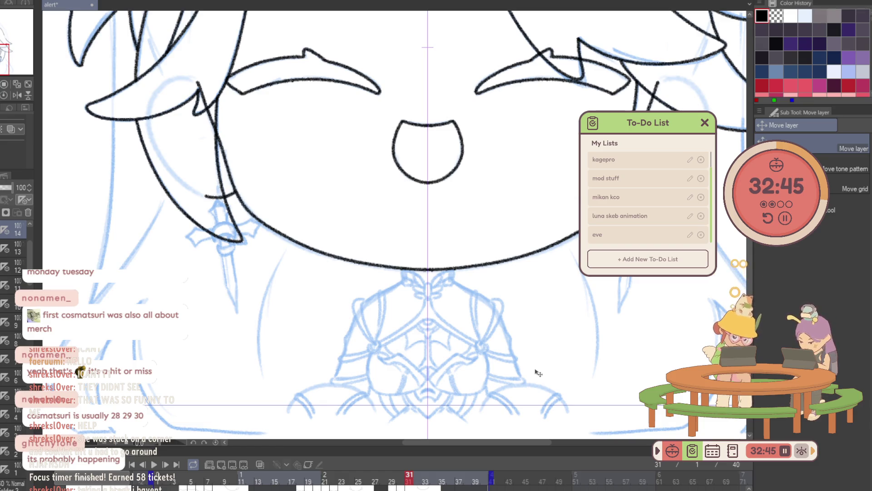
Raise frame 32's chin and hair lines about 20 px, then advance to frame 33.
{"action": "key", "text": "ctrl+Right"}
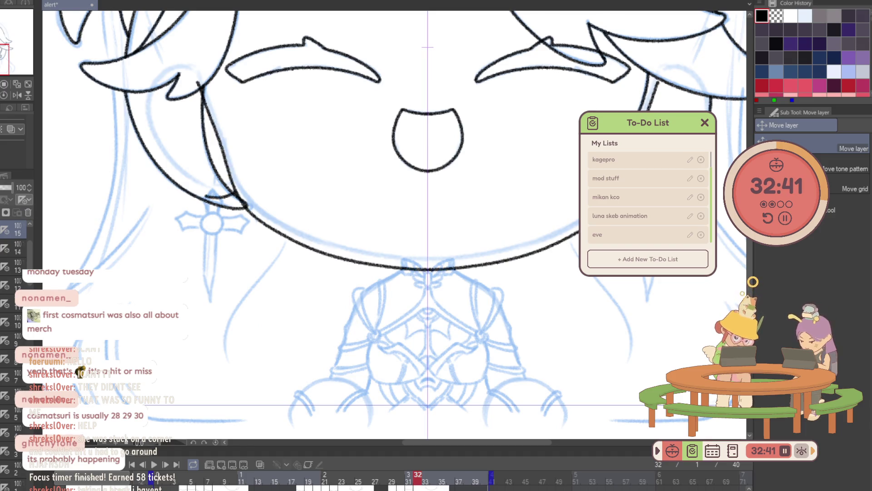
{"action": "left_click_drag", "start_coordinate": [616, 341], "coordinate": [616, 329]}
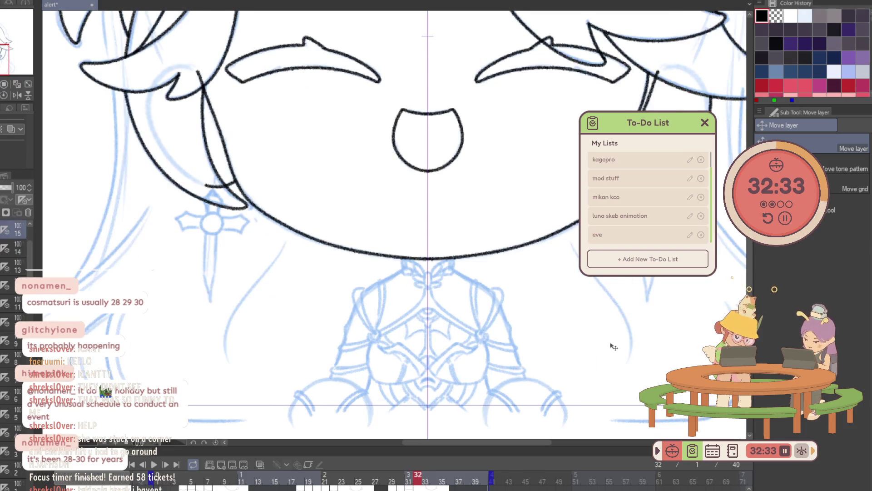
{"action": "key", "text": "Right"}
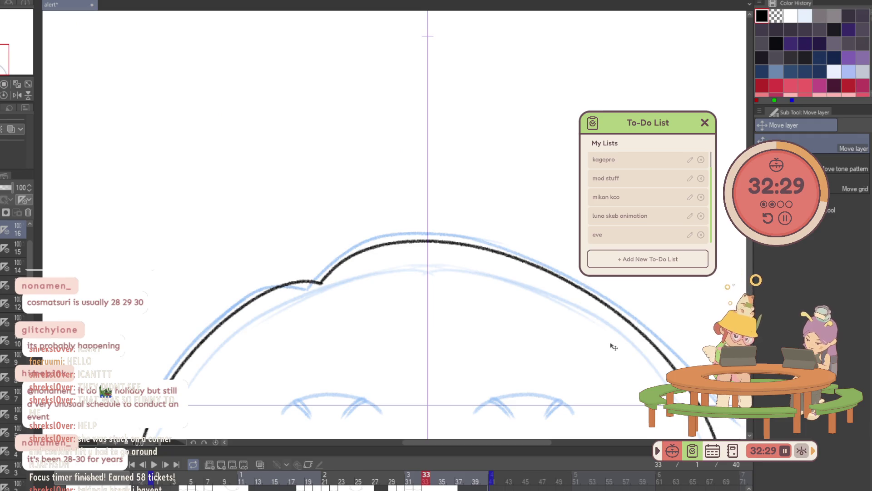
{"action": "key", "text": "ctrl+s"}
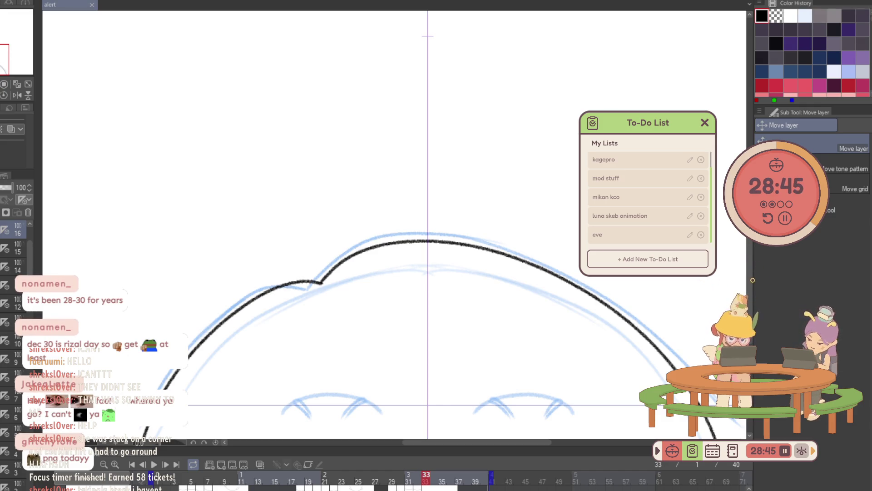
{"action": "left_click", "coordinate": [154, 464]}
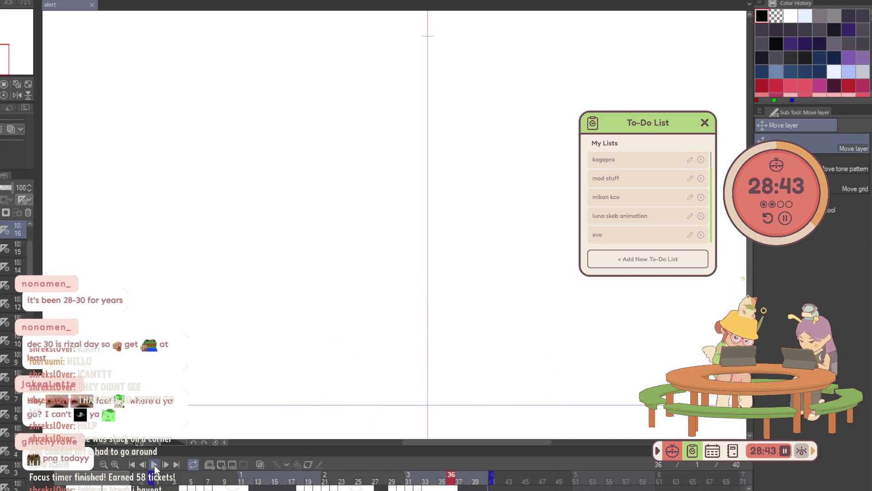
Play the animation loop, stop it on frame 4, and pan to the canvas bottom edge.
{"action": "left_click", "coordinate": [154, 465]}
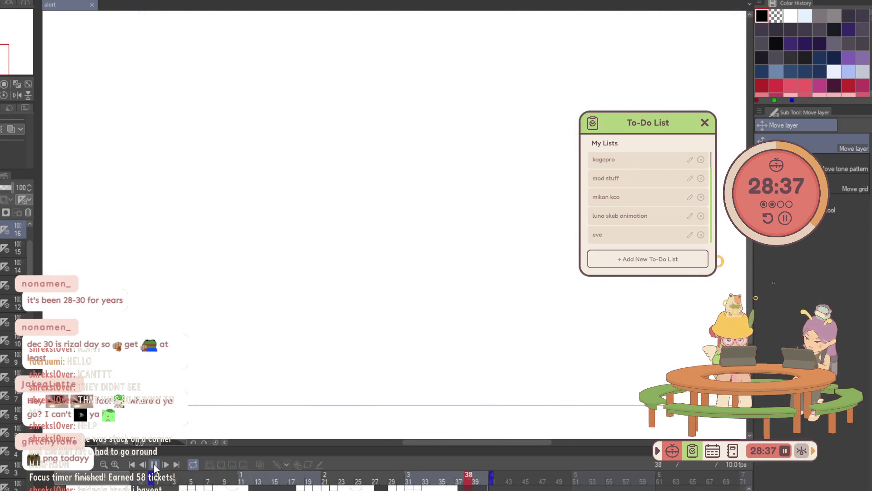
{"action": "left_click", "coordinate": [155, 465]}
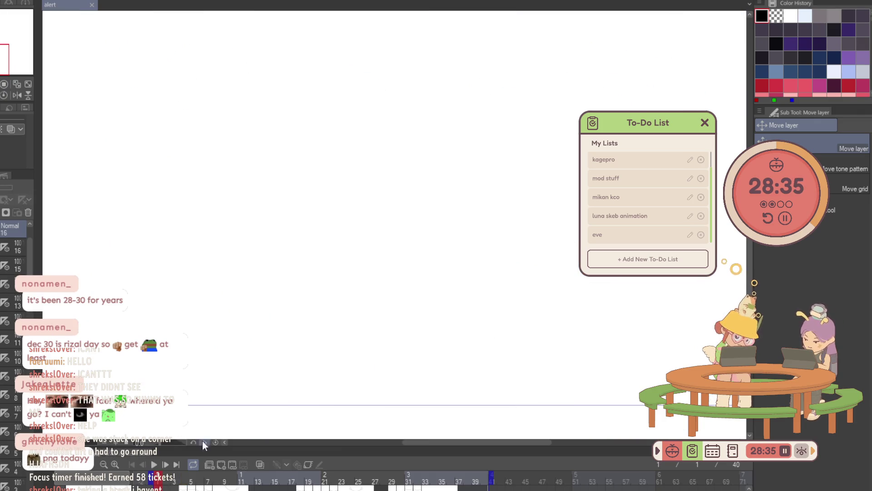
{"action": "left_click_drag", "start_coordinate": [345, 339], "coordinate": [384, 145]}
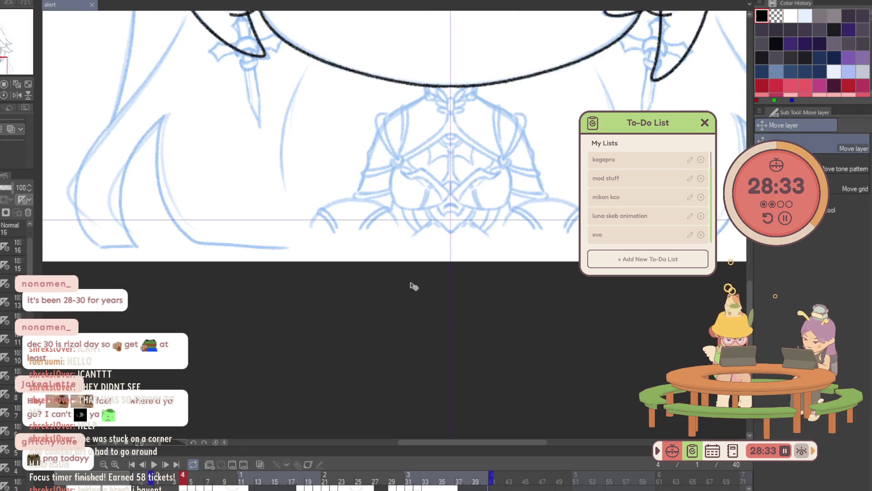
{"action": "scroll", "coordinate": [376, 278], "scroll_direction": "down", "scroll_amount": 3}
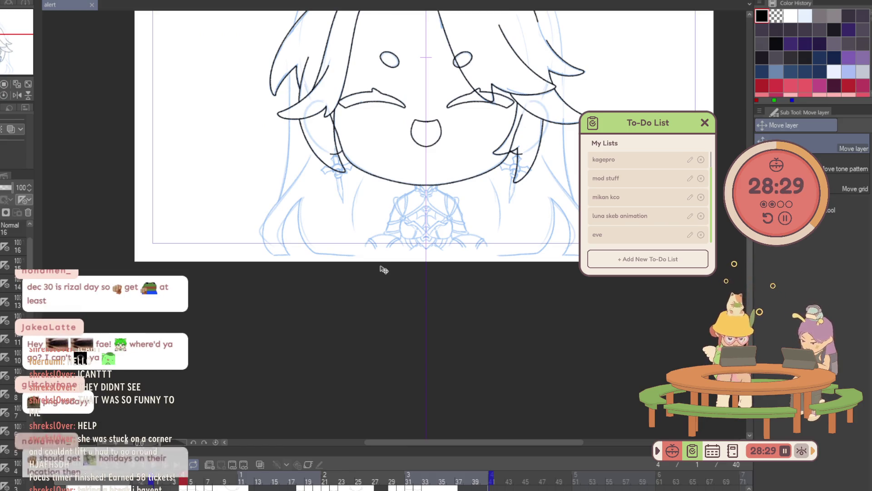
{"action": "scroll", "coordinate": [14, 272], "scroll_direction": "up", "scroll_amount": 3}
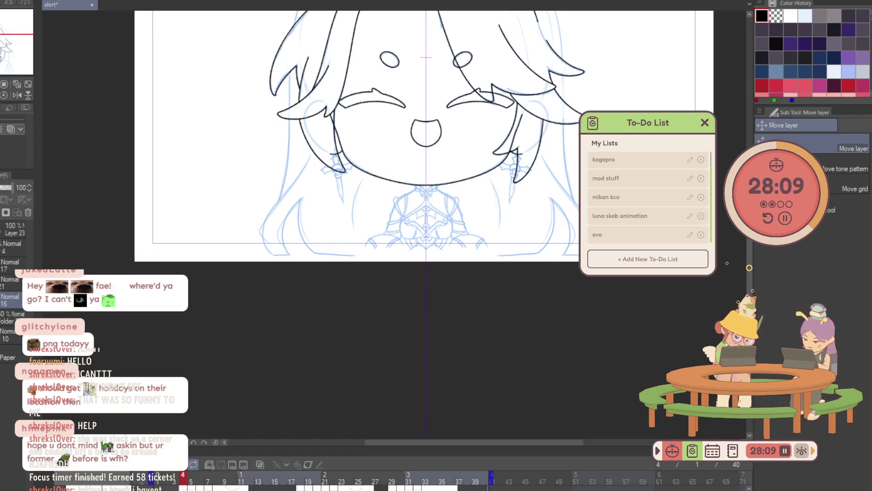
Duplicate layer 16 and expand Folder 3 to show its frame layers.
{"action": "key", "text": "ctrl+j"}
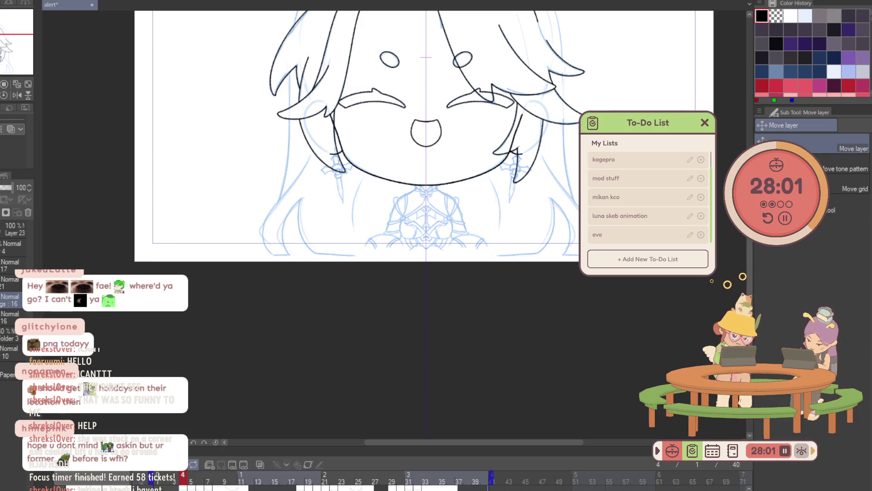
{"action": "left_click", "coordinate": [4, 338]}
{"action": "scroll", "coordinate": [13, 364], "scroll_direction": "down", "scroll_amount": 5}
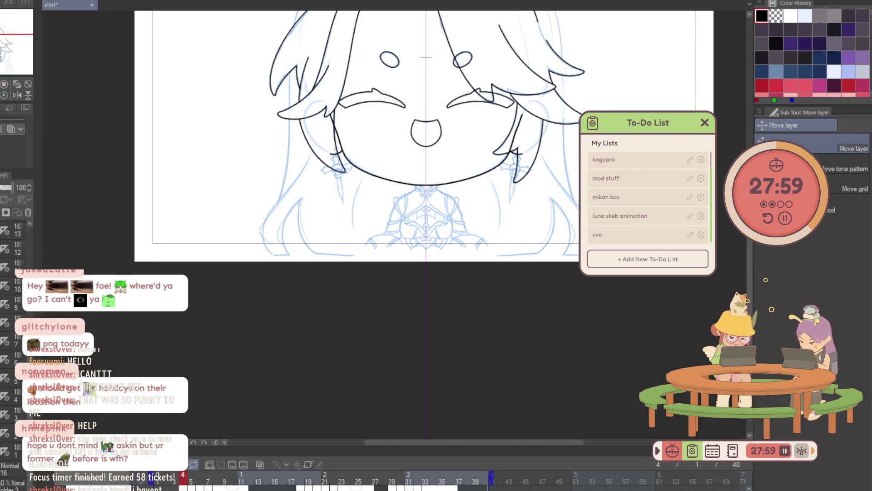
{"action": "scroll", "coordinate": [233, 263], "scroll_direction": "up", "scroll_amount": 3}
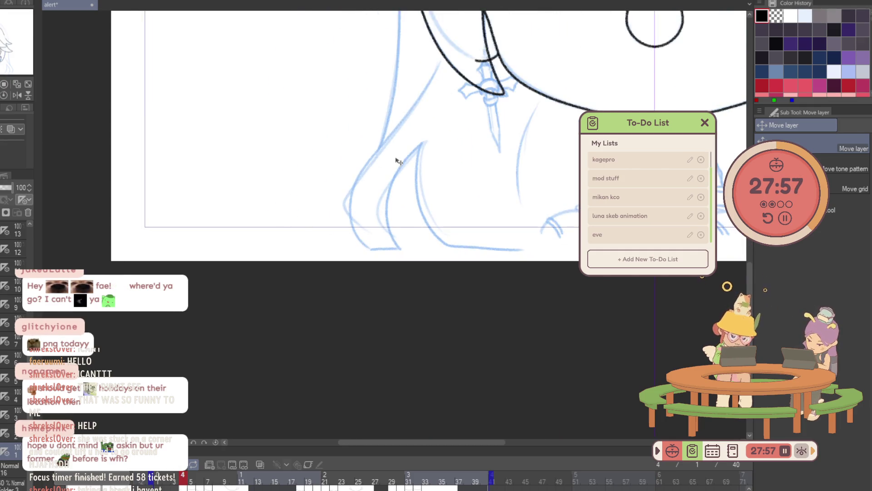
{"action": "scroll", "coordinate": [398, 169], "scroll_direction": "up", "scroll_amount": 2}
{"action": "scroll", "coordinate": [398, 174], "scroll_direction": "up", "scroll_amount": 1}
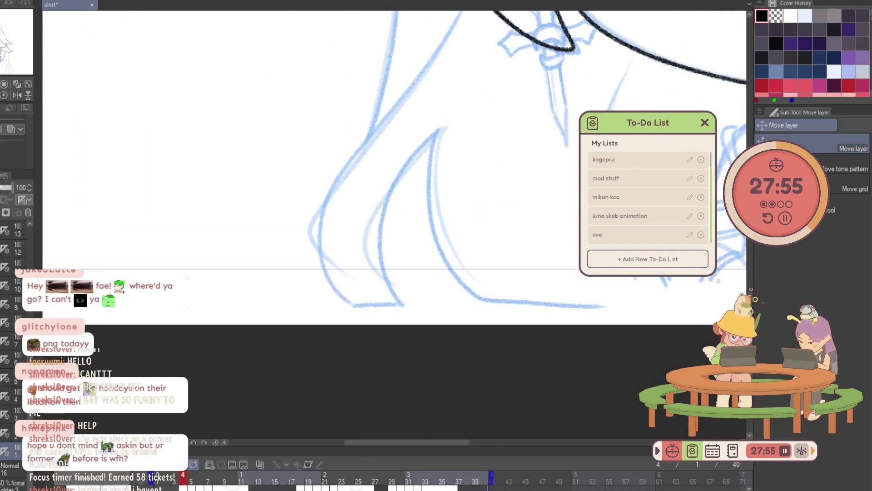
Ink the earring's pommel ring with upper and lower curves, erasing and undoing stray strokes.
{"action": "key", "text": "p"}
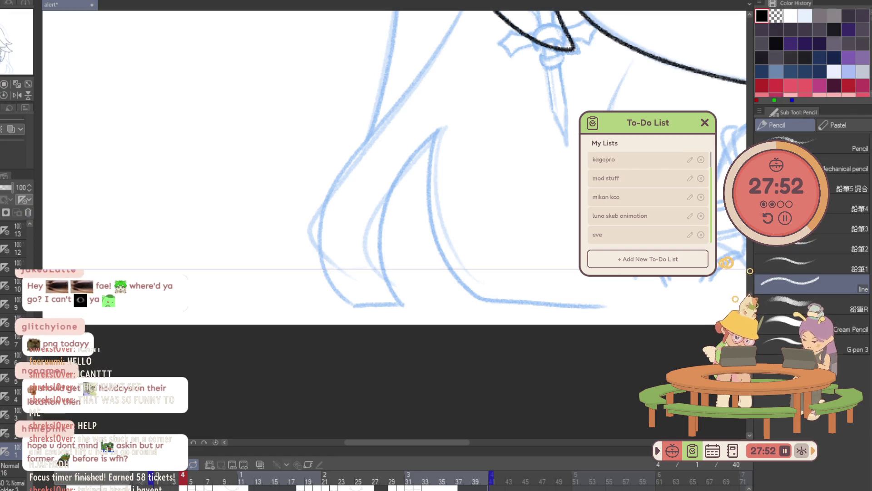
{"action": "mouse_move", "coordinate": [411, 215]}
{"action": "left_mouse_down"}
{"action": "mouse_move", "coordinate": [460, 194]}
{"action": "mouse_move", "coordinate": [477, 207]}
{"action": "left_mouse_up"}
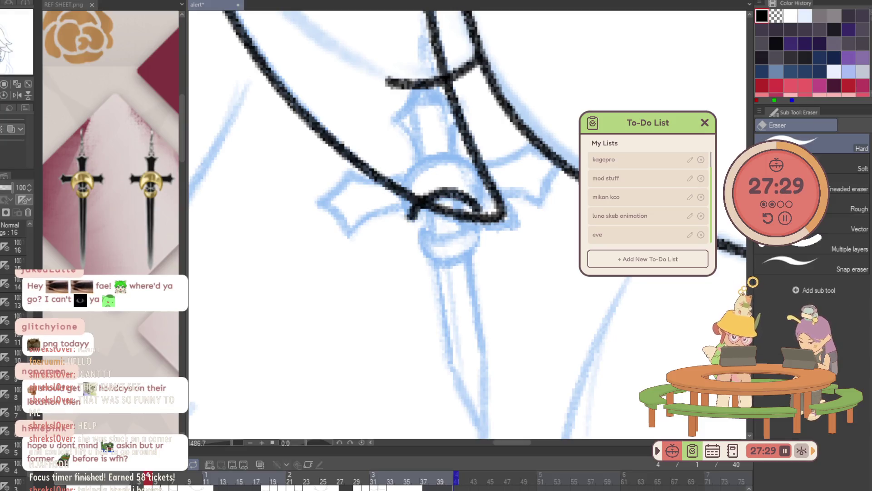
{"action": "mouse_move", "coordinate": [407, 217]}
{"action": "left_mouse_down"}
{"action": "mouse_move", "coordinate": [461, 157]}
{"action": "mouse_move", "coordinate": [475, 211]}
{"action": "left_mouse_up"}
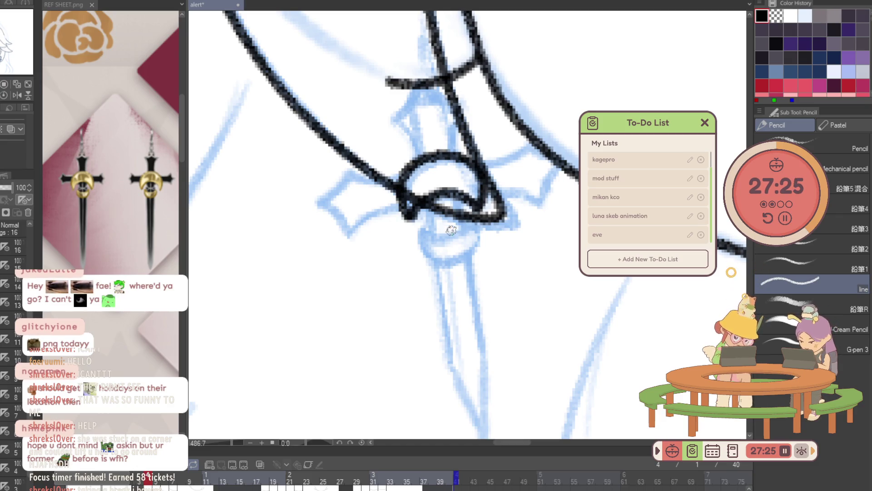
{"action": "left_click_drag", "start_coordinate": [431, 234], "coordinate": [478, 212]}
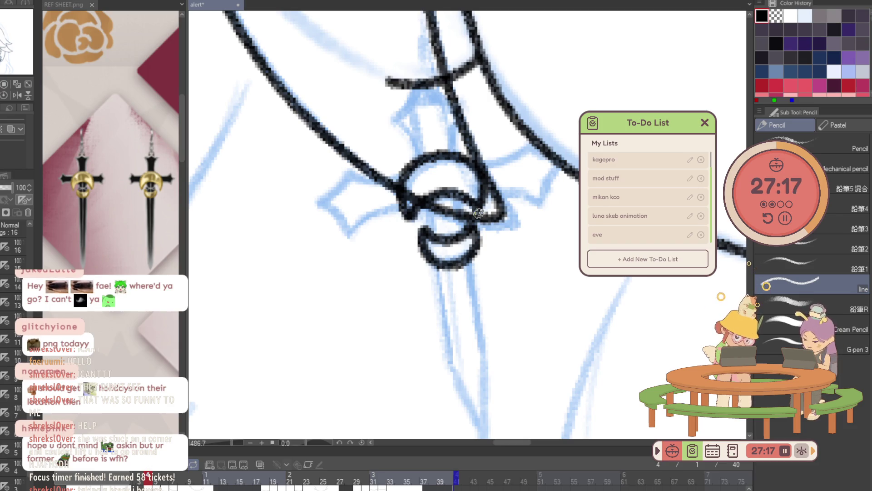
{"action": "mouse_move", "coordinate": [413, 191]}
{"action": "left_mouse_down"}
{"action": "mouse_move", "coordinate": [494, 160]}
{"action": "mouse_move", "coordinate": [541, 186]}
{"action": "left_mouse_up"}
{"action": "key", "text": "e"}
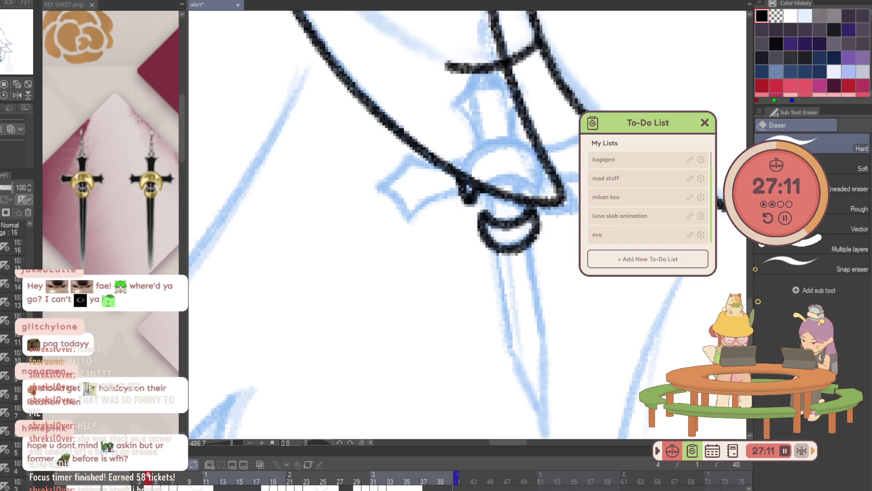
{"action": "key", "text": "p"}
{"action": "mouse_move", "coordinate": [461, 187]}
{"action": "left_mouse_down"}
{"action": "mouse_move", "coordinate": [409, 213]}
{"action": "mouse_move", "coordinate": [394, 198]}
{"action": "mouse_move", "coordinate": [401, 152]}
{"action": "left_mouse_up"}
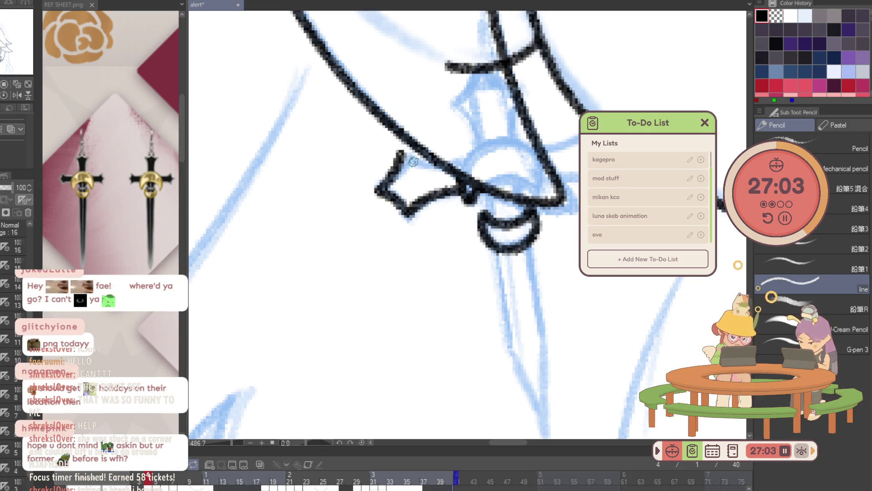
{"action": "key", "text": "ctrl+z"}
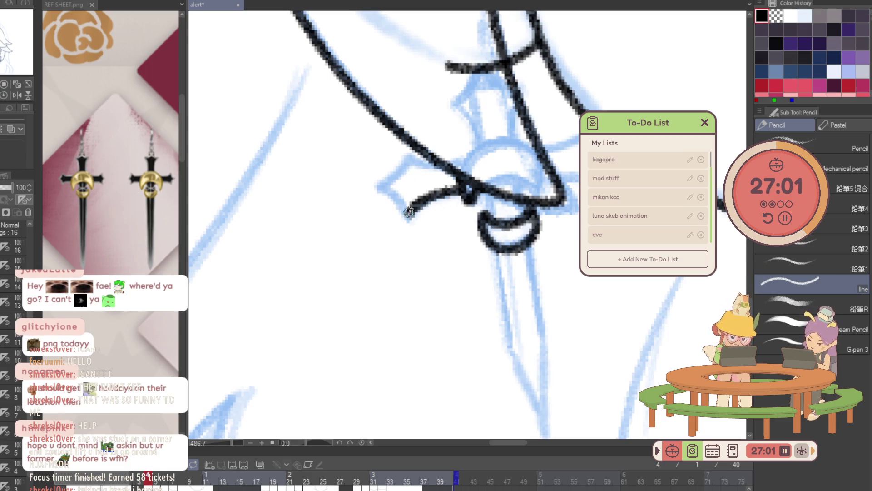
Ink the crossguard's left and right points and the blade edges down to the tip.
{"action": "mouse_move", "coordinate": [406, 210]}
{"action": "left_mouse_down"}
{"action": "mouse_move", "coordinate": [405, 159]}
{"action": "mouse_move", "coordinate": [438, 165]}
{"action": "left_mouse_up"}
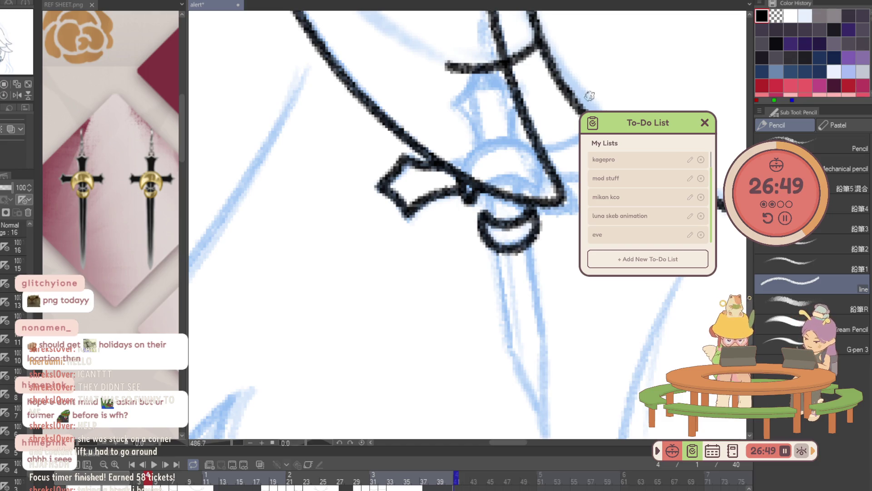
{"action": "left_click_drag", "start_coordinate": [556, 176], "coordinate": [572, 174]}
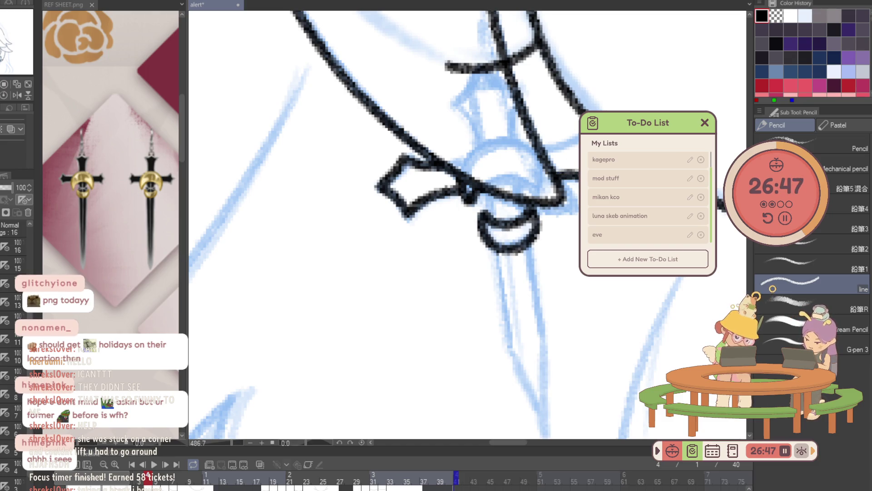
{"action": "left_click_drag", "start_coordinate": [548, 151], "coordinate": [576, 137]}
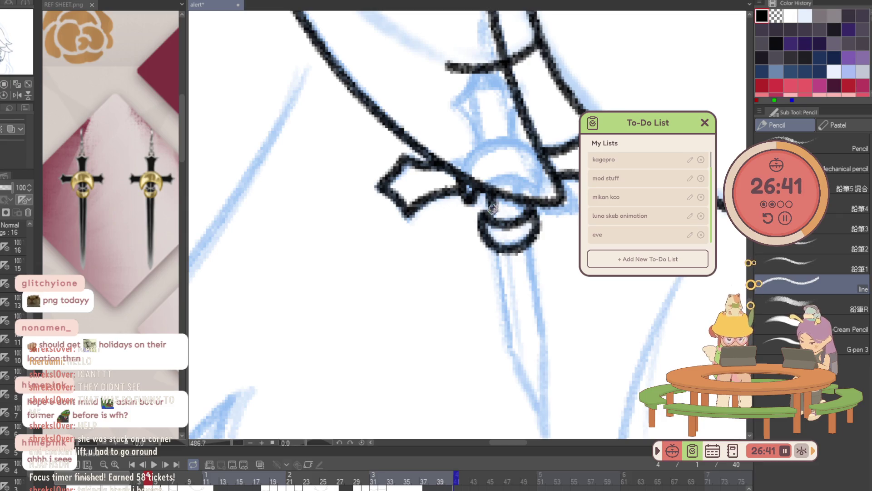
{"action": "mouse_move", "coordinate": [499, 251]}
{"action": "left_mouse_down"}
{"action": "mouse_move", "coordinate": [510, 349]}
{"action": "mouse_move", "coordinate": [548, 427]}
{"action": "left_mouse_up"}
{"action": "left_click_drag", "start_coordinate": [548, 395], "coordinate": [540, 310]}
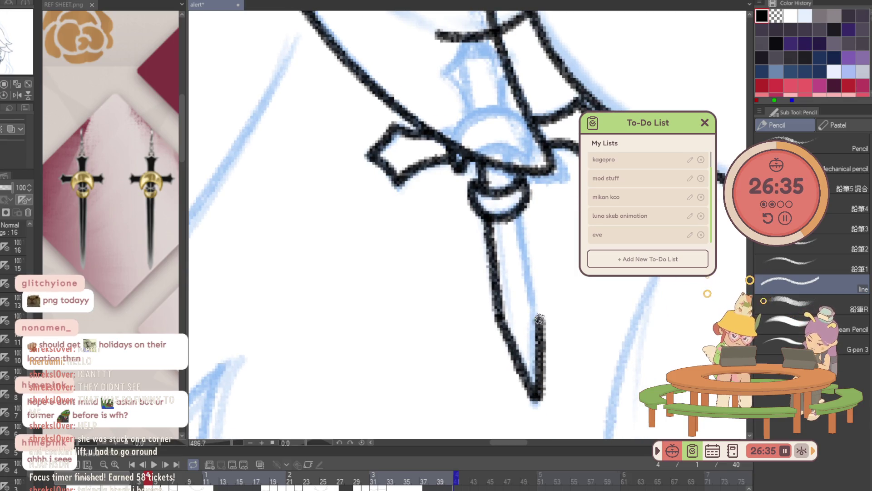
{"action": "key", "text": "ctrl+z"}
{"action": "key", "text": "ctrl+z"}
{"action": "mouse_move", "coordinate": [500, 319]}
{"action": "left_mouse_down"}
{"action": "mouse_move", "coordinate": [536, 341]}
{"action": "mouse_move", "coordinate": [520, 213]}
{"action": "left_mouse_up"}
{"action": "scroll", "coordinate": [549, 217], "scroll_direction": "down", "scroll_amount": 5}
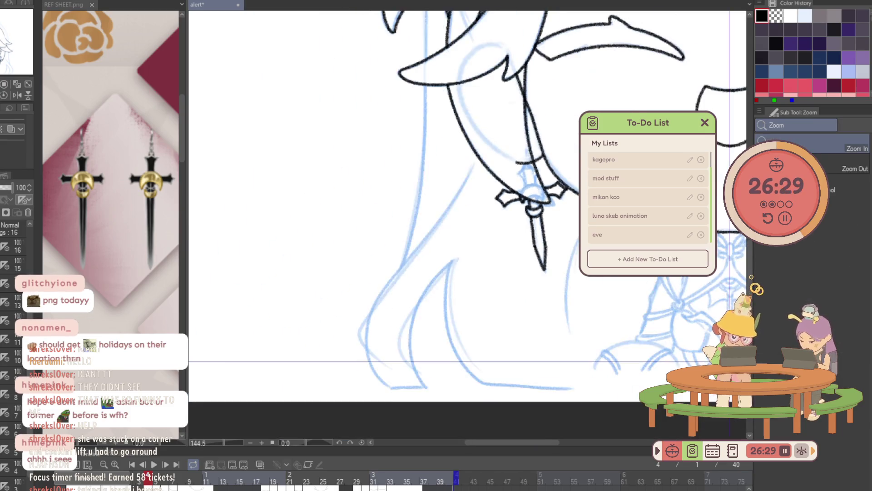
Undo the recent blade strokes and redraw the ring-top line and crossguard's left arm.
{"action": "scroll", "coordinate": [592, 208], "scroll_direction": "down", "scroll_amount": 4}
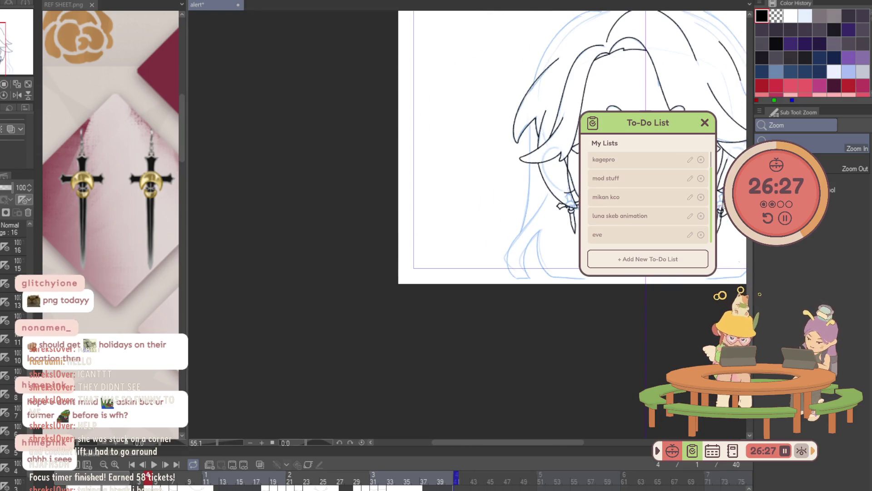
{"action": "scroll", "coordinate": [547, 233], "scroll_direction": "up", "scroll_amount": 3}
{"action": "scroll", "coordinate": [547, 232], "scroll_direction": "up", "scroll_amount": 3}
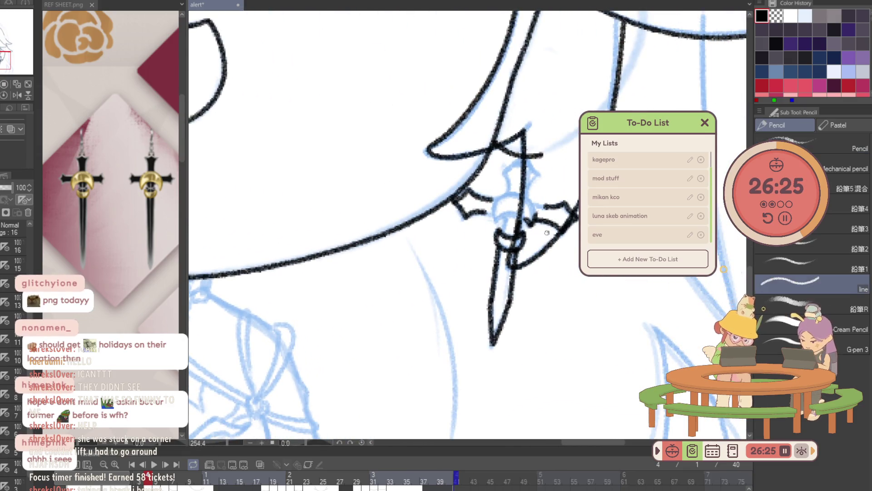
{"action": "key", "text": "ctrl+z"}
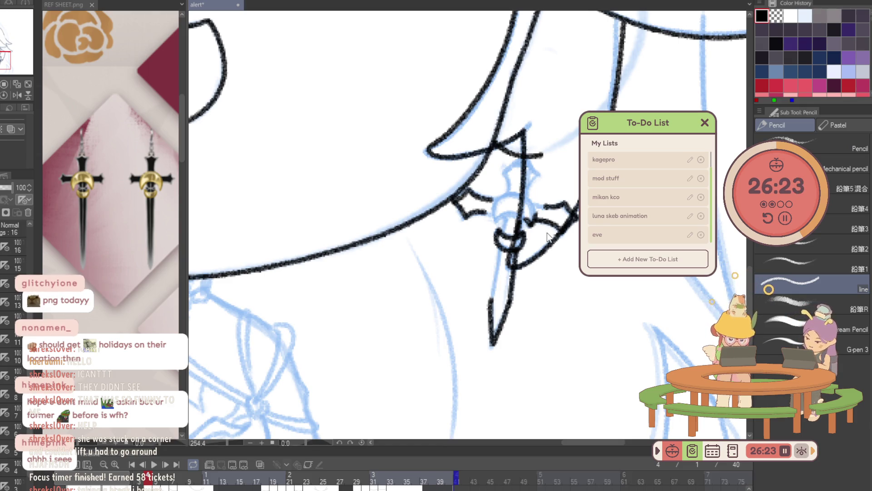
{"action": "key", "text": "ctrl+z"}
{"action": "key", "text": "ctrl+z"}
{"action": "key", "text": "ctrl+z"}
{"action": "key", "text": "ctrl+z"}
{"action": "key", "text": "ctrl+z"}
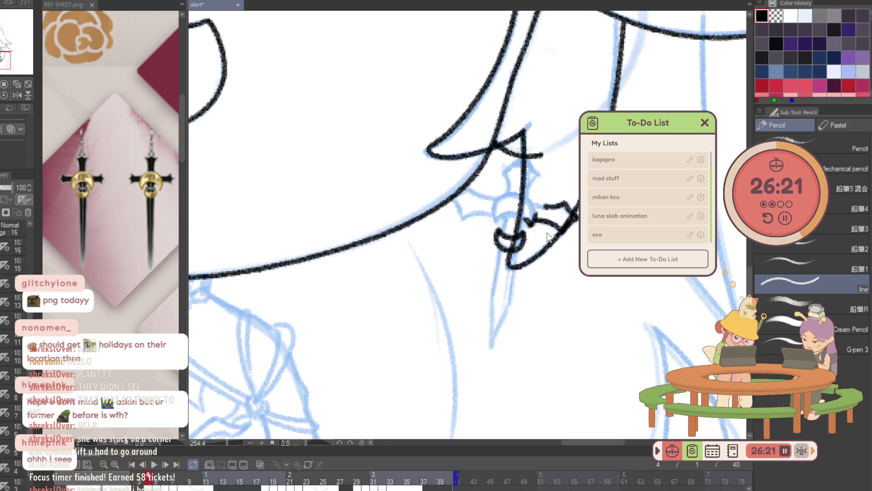
{"action": "key", "text": "ctrl+z"}
{"action": "key", "text": "ctrl+z"}
{"action": "scroll", "coordinate": [547, 232], "scroll_direction": "up", "scroll_amount": 3}
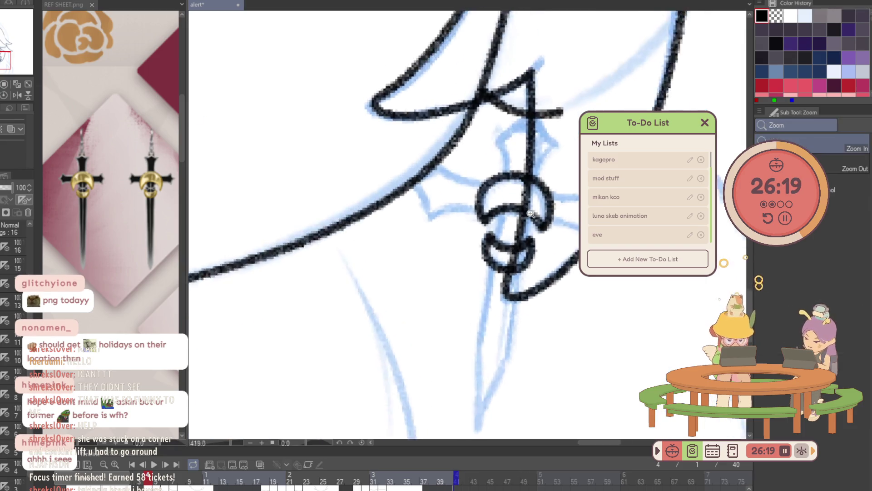
{"action": "scroll", "coordinate": [547, 232], "scroll_direction": "up", "scroll_amount": 2}
{"action": "mouse_move", "coordinate": [507, 142]}
{"action": "left_mouse_down"}
{"action": "mouse_move", "coordinate": [500, 118]}
{"action": "mouse_move", "coordinate": [541, 84]}
{"action": "mouse_move", "coordinate": [562, 120]}
{"action": "mouse_move", "coordinate": [542, 169]}
{"action": "left_mouse_up"}
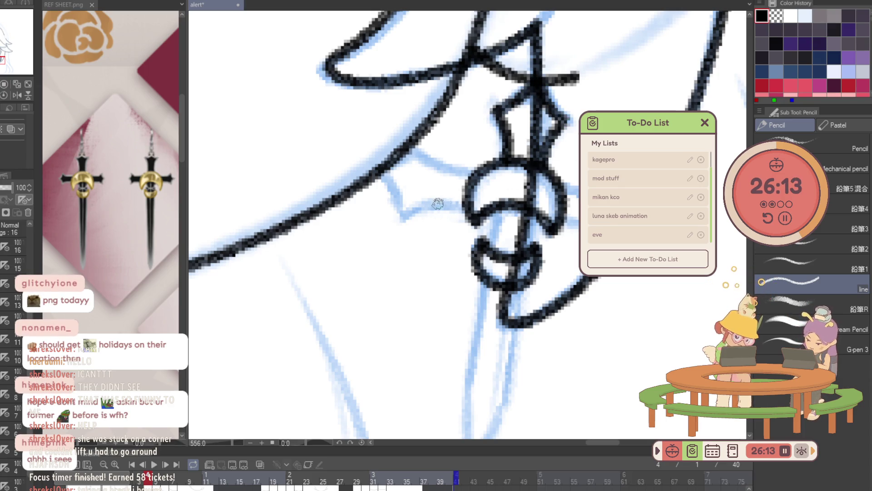
{"action": "mouse_move", "coordinate": [463, 205]}
{"action": "left_mouse_down"}
{"action": "mouse_move", "coordinate": [434, 202]}
{"action": "mouse_move", "coordinate": [403, 213]}
{"action": "mouse_move", "coordinate": [381, 171]}
{"action": "mouse_move", "coordinate": [417, 146]}
{"action": "mouse_move", "coordinate": [440, 168]}
{"action": "mouse_move", "coordinate": [480, 175]}
{"action": "left_mouse_up"}
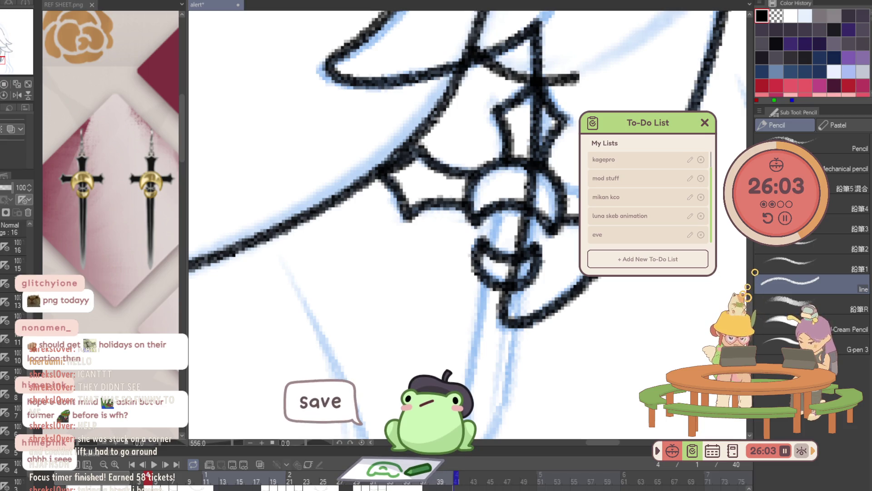
Ink the earring blade over the blue sketch, then zoom out to check the face.
{"action": "left_click", "coordinate": [552, 163], "text": "alt"}
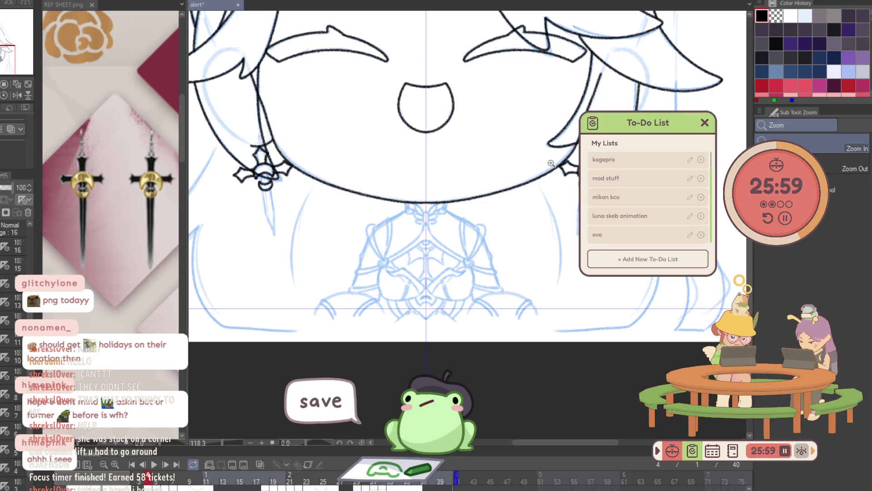
{"action": "scroll", "coordinate": [268, 177], "scroll_direction": "up", "scroll_amount": 5}
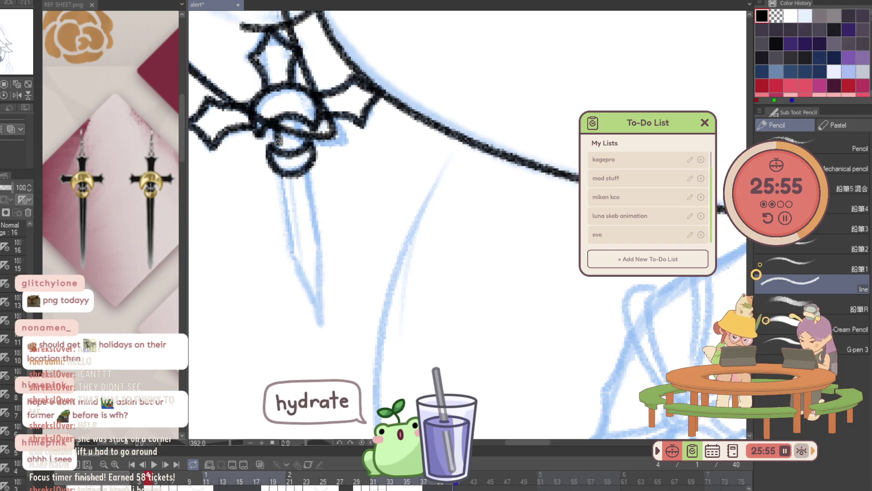
{"action": "mouse_move", "coordinate": [280, 177]}
{"action": "left_mouse_down"}
{"action": "mouse_move", "coordinate": [296, 266]}
{"action": "mouse_move", "coordinate": [321, 317]}
{"action": "mouse_move", "coordinate": [314, 157]}
{"action": "left_mouse_up"}
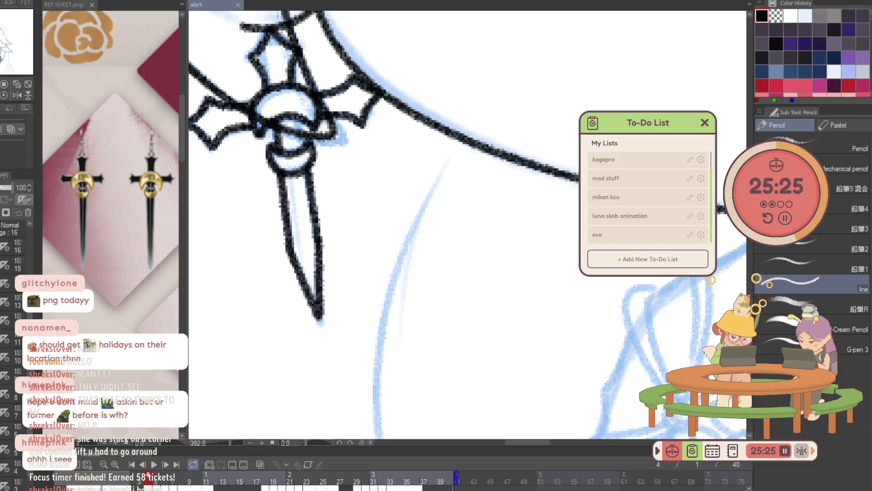
{"action": "left_click_drag", "start_coordinate": [302, 288], "coordinate": [326, 273]}
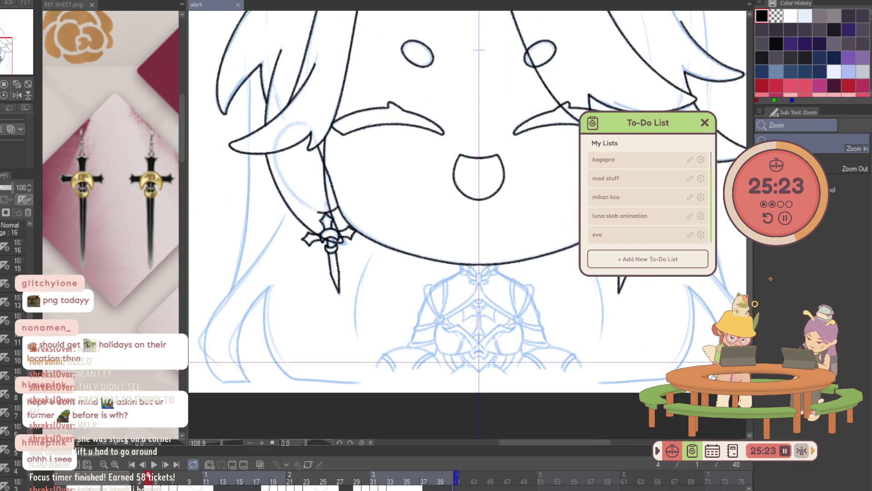
Review the face zoomed out, then move to frame 5 and zoom in on its earring.
{"action": "left_click_drag", "start_coordinate": [328, 236], "coordinate": [358, 227]}
{"action": "left_click_drag", "start_coordinate": [605, 330], "coordinate": [563, 330]}
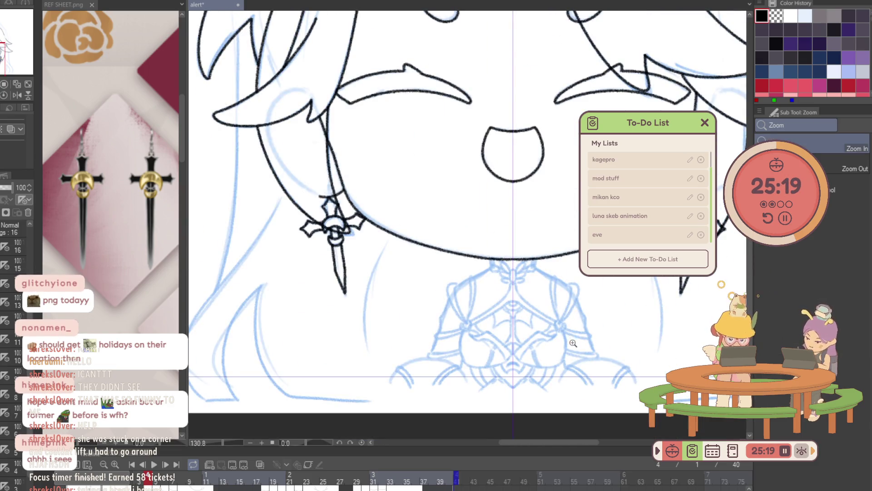
{"action": "left_click_drag", "start_coordinate": [571, 348], "coordinate": [545, 348]}
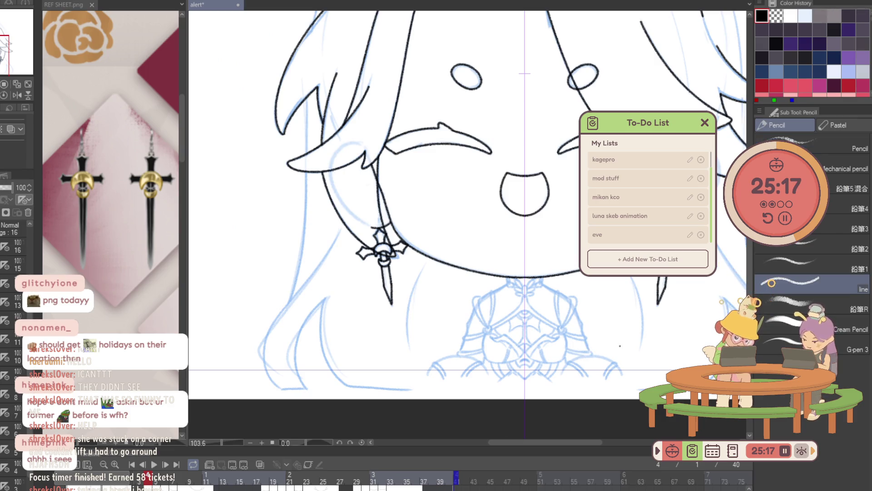
{"action": "key", "text": "Right"}
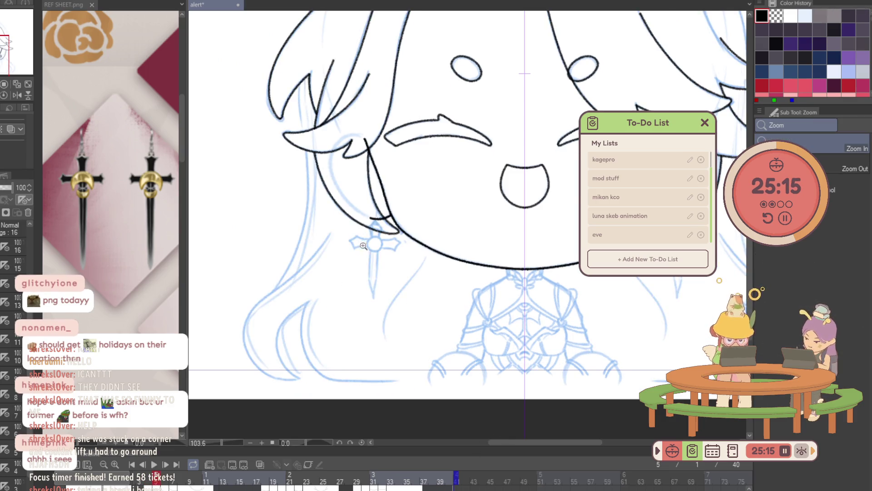
{"action": "left_click_drag", "start_coordinate": [362, 246], "coordinate": [384, 200]}
{"action": "key", "text": "Left"}
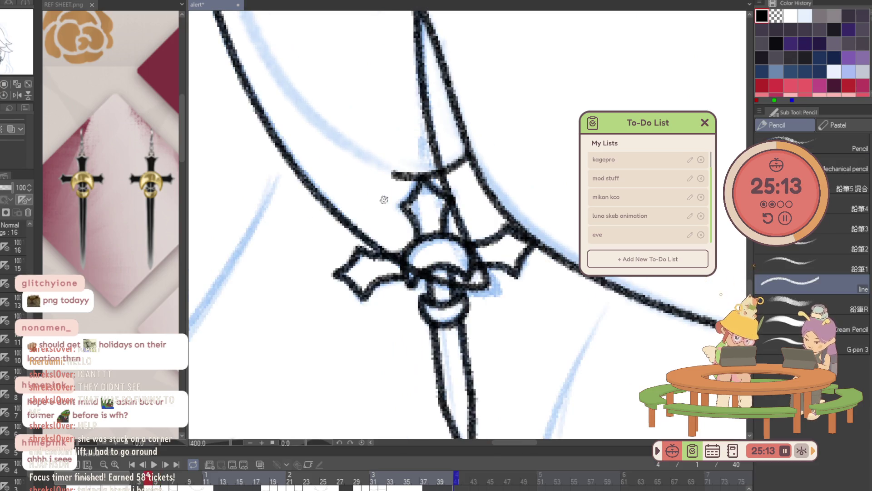
{"action": "key", "text": "Right"}
Ink frame 5's earring ring, redrawing the arc after undoing overextended strokes.
{"action": "mouse_move", "coordinate": [383, 259]}
{"action": "left_mouse_down"}
{"action": "mouse_move", "coordinate": [406, 240]}
{"action": "mouse_move", "coordinate": [431, 258]}
{"action": "mouse_move", "coordinate": [386, 216]}
{"action": "mouse_move", "coordinate": [431, 251]}
{"action": "left_mouse_up"}
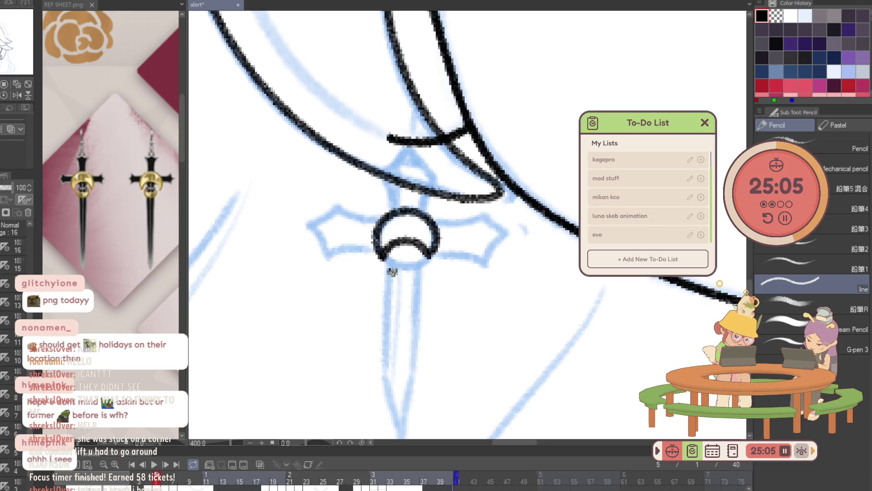
{"action": "mouse_move", "coordinate": [392, 268]}
{"action": "left_mouse_down"}
{"action": "mouse_move", "coordinate": [406, 272]}
{"action": "mouse_move", "coordinate": [402, 233]}
{"action": "mouse_move", "coordinate": [426, 243]}
{"action": "left_mouse_up"}
{"action": "key", "text": "ctrl+z"}
{"action": "key", "text": "ctrl+z"}
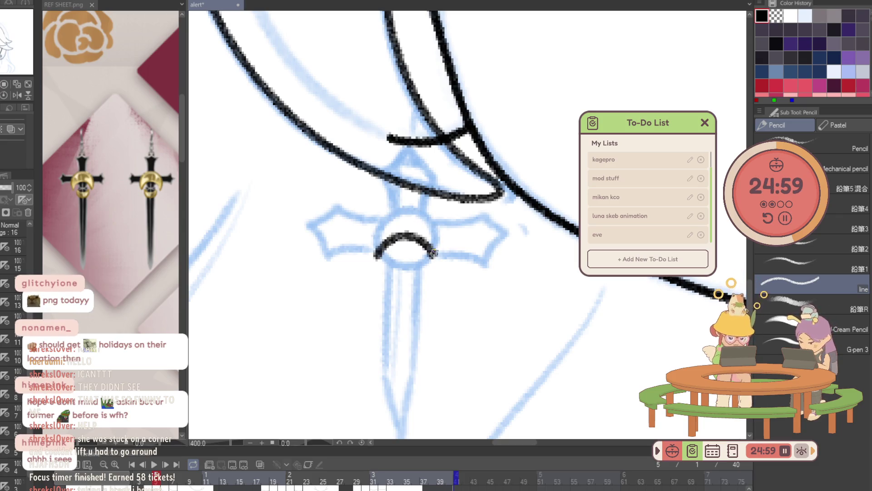
{"action": "key", "text": "ctrl+z"}
{"action": "mouse_move", "coordinate": [378, 258]}
{"action": "left_mouse_down"}
{"action": "mouse_move", "coordinate": [411, 236]}
{"action": "mouse_move", "coordinate": [434, 259]}
{"action": "left_mouse_up"}
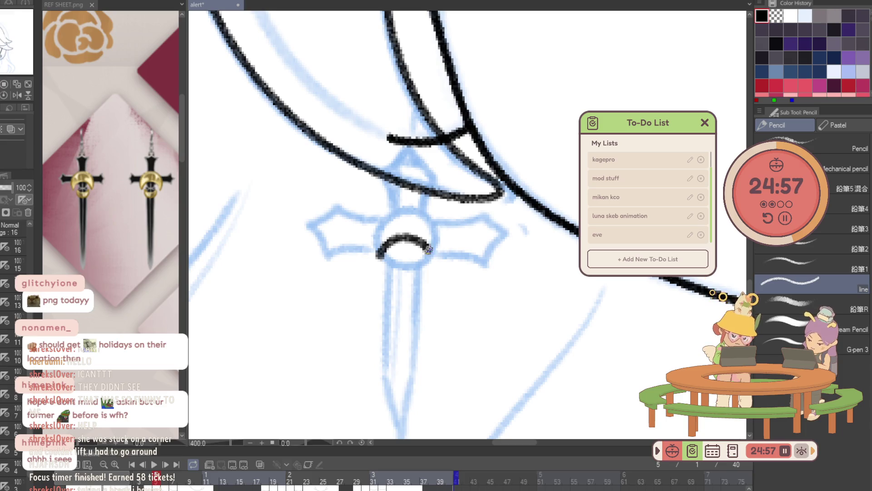
{"action": "mouse_move", "coordinate": [375, 258]}
{"action": "left_mouse_down"}
{"action": "mouse_move", "coordinate": [379, 225]}
{"action": "mouse_move", "coordinate": [440, 234]}
{"action": "left_mouse_up"}
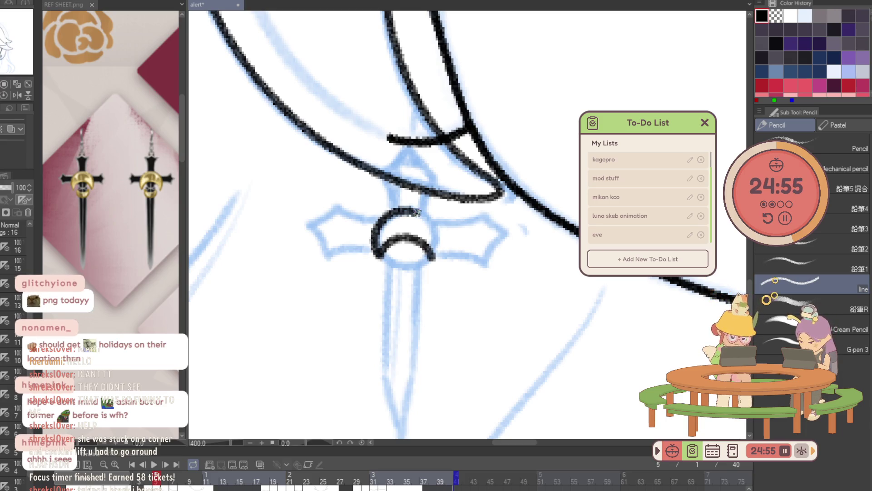
{"action": "key", "text": "ctrl+z"}
{"action": "key", "text": "ctrl+z"}
{"action": "mouse_move", "coordinate": [375, 257]}
{"action": "left_mouse_down"}
{"action": "mouse_move", "coordinate": [383, 220]}
{"action": "mouse_move", "coordinate": [426, 214]}
{"action": "mouse_move", "coordinate": [441, 241]}
{"action": "mouse_move", "coordinate": [434, 260]}
{"action": "mouse_move", "coordinate": [384, 270]}
{"action": "mouse_move", "coordinate": [395, 289]}
{"action": "mouse_move", "coordinate": [415, 287]}
{"action": "mouse_move", "coordinate": [423, 268]}
{"action": "left_mouse_up"}
{"action": "scroll", "coordinate": [390, 225], "scroll_direction": "down", "scroll_amount": 3}
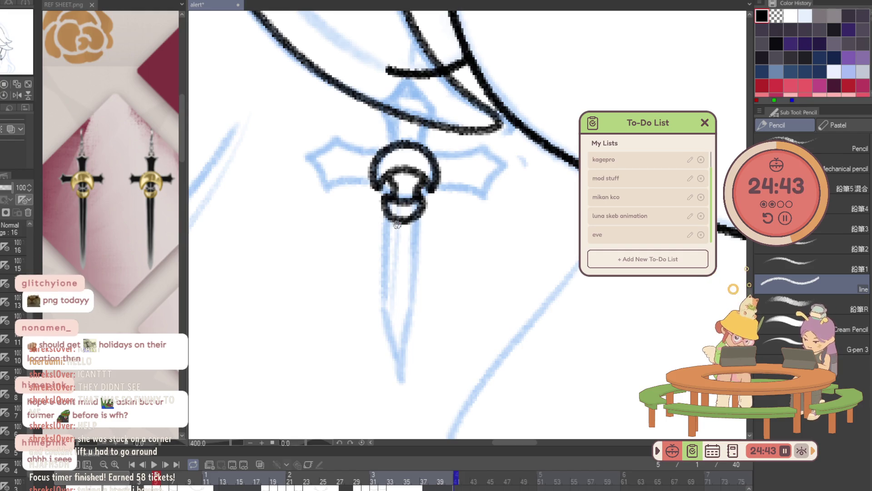
Ink the blade's left and right edges to the tip and the crossguard outline.
{"action": "left_click_drag", "start_coordinate": [391, 218], "coordinate": [386, 311]}
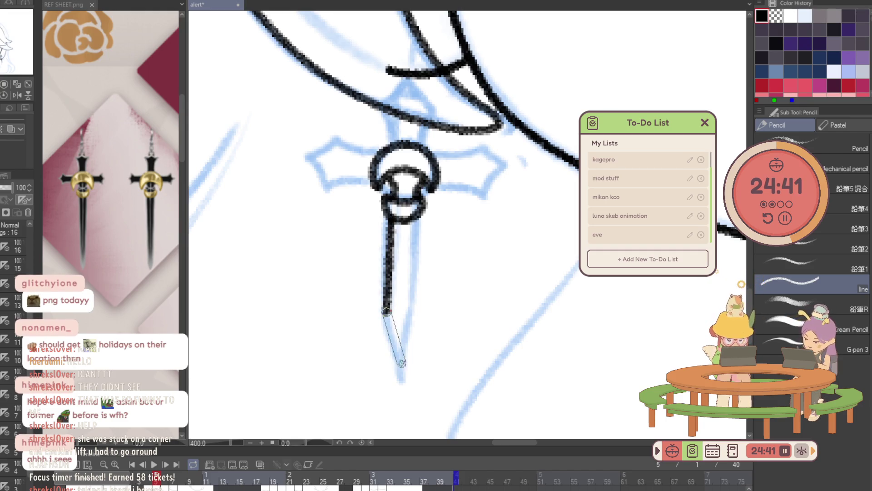
{"action": "left_click", "coordinate": [401, 373], "text": "shift"}
{"action": "left_click_drag", "start_coordinate": [401, 374], "coordinate": [416, 216]}
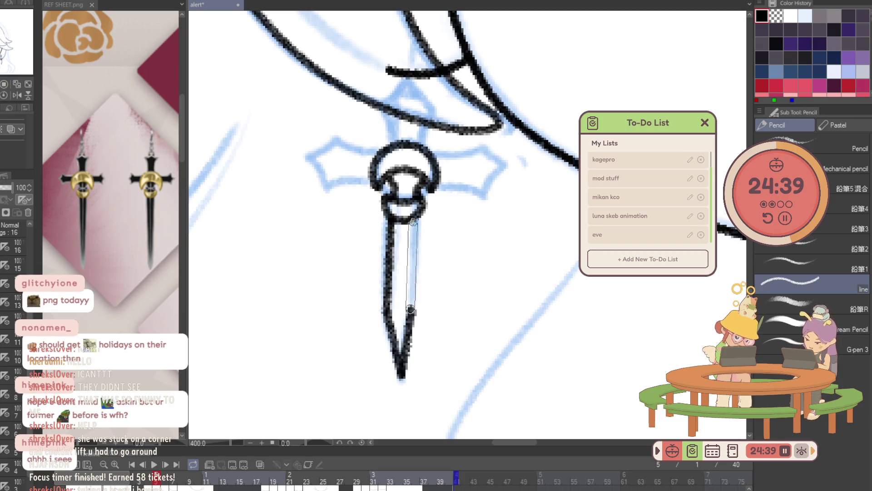
{"action": "mouse_move", "coordinate": [394, 142]}
{"action": "left_mouse_down"}
{"action": "mouse_move", "coordinate": [384, 108]}
{"action": "mouse_move", "coordinate": [408, 82]}
{"action": "mouse_move", "coordinate": [421, 127]}
{"action": "left_mouse_up"}
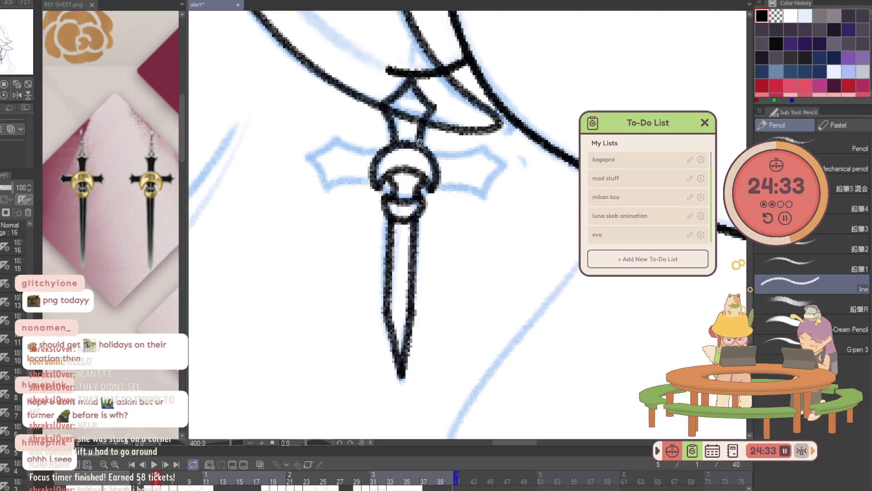
{"action": "left_click_drag", "start_coordinate": [432, 156], "coordinate": [486, 146]}
{"action": "mouse_move", "coordinate": [436, 186]}
{"action": "left_mouse_down"}
{"action": "mouse_move", "coordinate": [501, 170]}
{"action": "mouse_move", "coordinate": [570, 171]}
{"action": "left_mouse_up"}
With the canvas flipped horizontally, finish the crossguard arm, tip and upper edge.
{"action": "key", "text": "h"}
{"action": "mouse_move", "coordinate": [496, 181]}
{"action": "left_mouse_down"}
{"action": "mouse_move", "coordinate": [545, 191]}
{"action": "mouse_move", "coordinate": [563, 160]}
{"action": "left_mouse_up"}
{"action": "mouse_move", "coordinate": [496, 156]}
{"action": "left_mouse_down"}
{"action": "mouse_move", "coordinate": [536, 142]}
{"action": "mouse_move", "coordinate": [563, 162]}
{"action": "left_mouse_up"}
{"action": "key", "text": "j"}
{"action": "scroll", "coordinate": [467, 227], "scroll_direction": "down", "scroll_amount": 5}
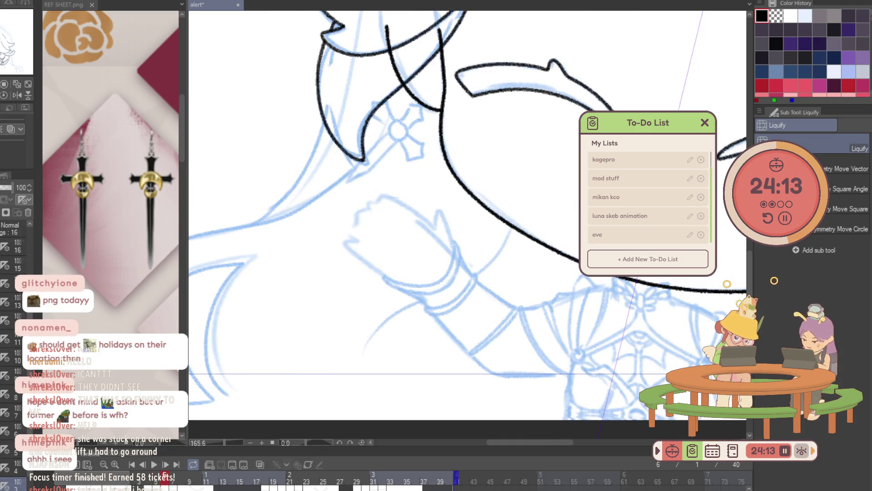
On frame 6, ink the earring ring around the flower centre with its inner arcs.
{"action": "key", "text": "ctrl+space"}
{"action": "mouse_move", "coordinate": [401, 120]}
{"action": "left_mouse_down"}
{"action": "mouse_move", "coordinate": [415, 115]}
{"action": "mouse_move", "coordinate": [374, 133]}
{"action": "mouse_move", "coordinate": [418, 175]}
{"action": "left_mouse_up"}
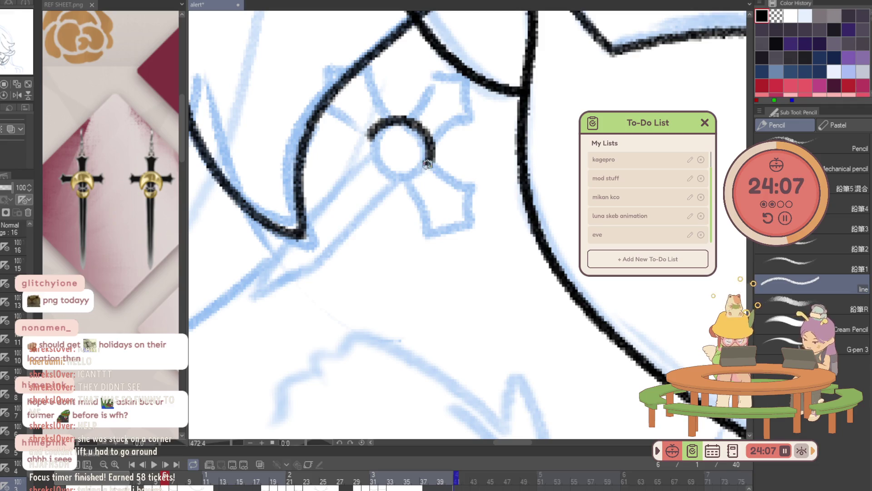
{"action": "key", "text": "ctrl+z"}
{"action": "left_click_drag", "start_coordinate": [369, 135], "coordinate": [418, 175]}
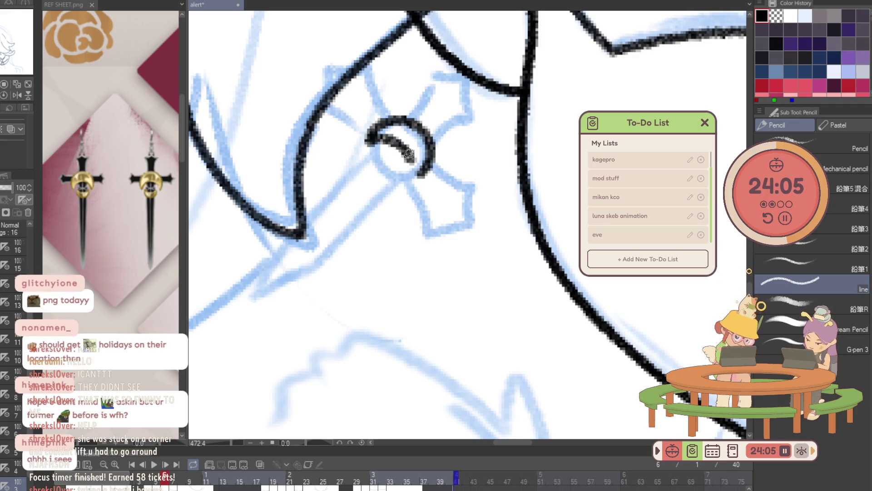
{"action": "left_click_drag", "start_coordinate": [369, 139], "coordinate": [416, 181]}
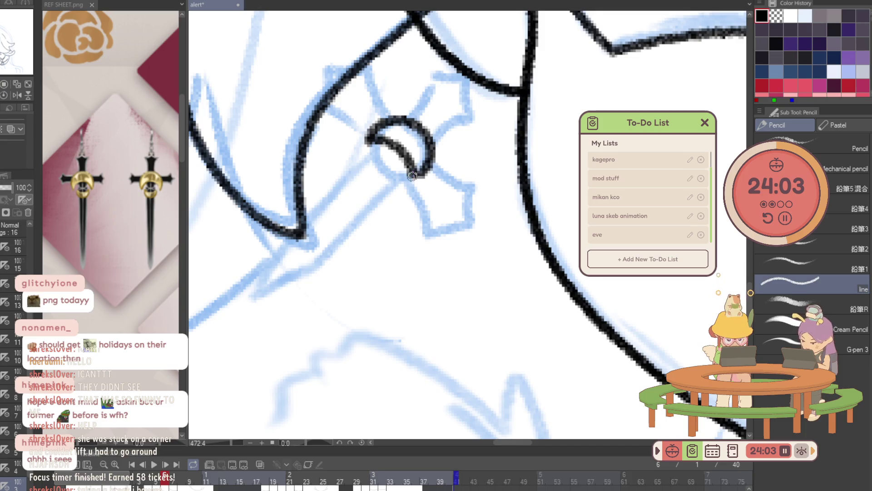
{"action": "left_click_drag", "start_coordinate": [372, 154], "coordinate": [399, 184]}
{"action": "mouse_move", "coordinate": [373, 154]}
{"action": "left_mouse_down"}
{"action": "mouse_move", "coordinate": [363, 188]}
{"action": "mouse_move", "coordinate": [400, 181]}
{"action": "mouse_move", "coordinate": [411, 165]}
{"action": "left_mouse_up"}
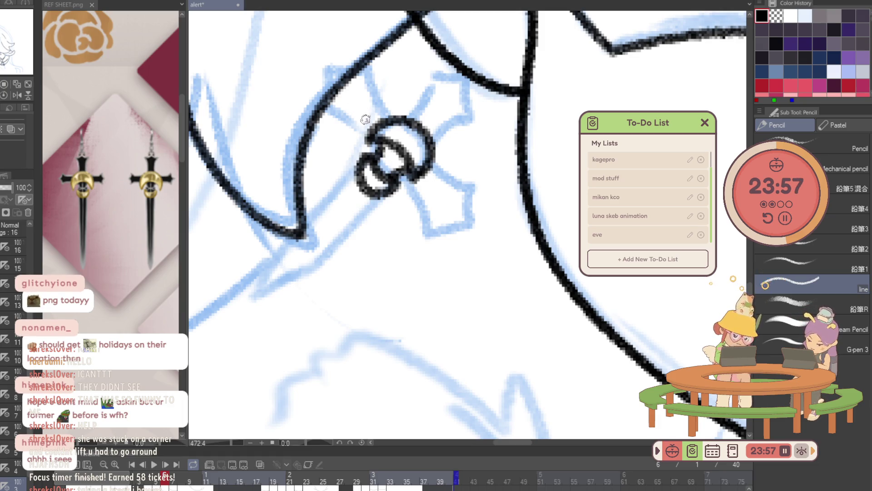
Outline frame 6's cross arms and ink the blade edges down to the tip.
{"action": "mouse_move", "coordinate": [369, 132]}
{"action": "left_mouse_down"}
{"action": "mouse_move", "coordinate": [332, 109]}
{"action": "mouse_move", "coordinate": [374, 98]}
{"action": "mouse_move", "coordinate": [394, 122]}
{"action": "left_mouse_up"}
{"action": "mouse_move", "coordinate": [413, 175]}
{"action": "left_mouse_down"}
{"action": "mouse_move", "coordinate": [441, 225]}
{"action": "mouse_move", "coordinate": [468, 225]}
{"action": "mouse_move", "coordinate": [479, 186]}
{"action": "mouse_move", "coordinate": [430, 150]}
{"action": "left_mouse_up"}
{"action": "mouse_move", "coordinate": [407, 120]}
{"action": "left_mouse_down"}
{"action": "mouse_move", "coordinate": [430, 71]}
{"action": "mouse_move", "coordinate": [468, 74]}
{"action": "mouse_move", "coordinate": [477, 113]}
{"action": "mouse_move", "coordinate": [450, 122]}
{"action": "mouse_move", "coordinate": [429, 144]}
{"action": "left_mouse_up"}
{"action": "left_click_drag", "start_coordinate": [454, 111], "coordinate": [491, 86]}
{"action": "left_click", "coordinate": [389, 155]}
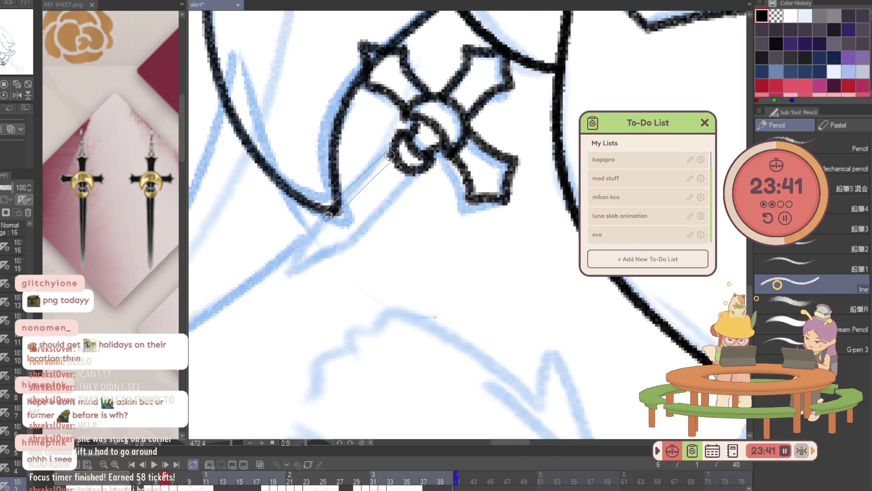
{"action": "mouse_move", "coordinate": [330, 211]}
{"action": "left_mouse_down"}
{"action": "mouse_move", "coordinate": [301, 236]}
{"action": "mouse_move", "coordinate": [289, 272]}
{"action": "mouse_move", "coordinate": [352, 234]}
{"action": "mouse_move", "coordinate": [411, 173]}
{"action": "left_mouse_up"}
{"action": "left_click_drag", "start_coordinate": [349, 236], "coordinate": [409, 175]}
{"action": "scroll", "coordinate": [412, 190], "scroll_direction": "down", "scroll_amount": 10}
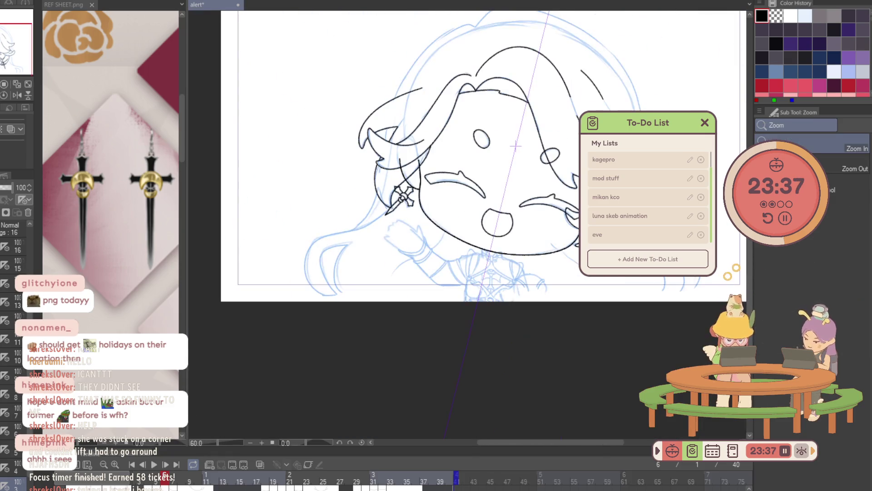
Reset the canvas rotation, move to the next frame, and zoom in on the earring sketch.
{"action": "key", "text": "ctrl+at"}
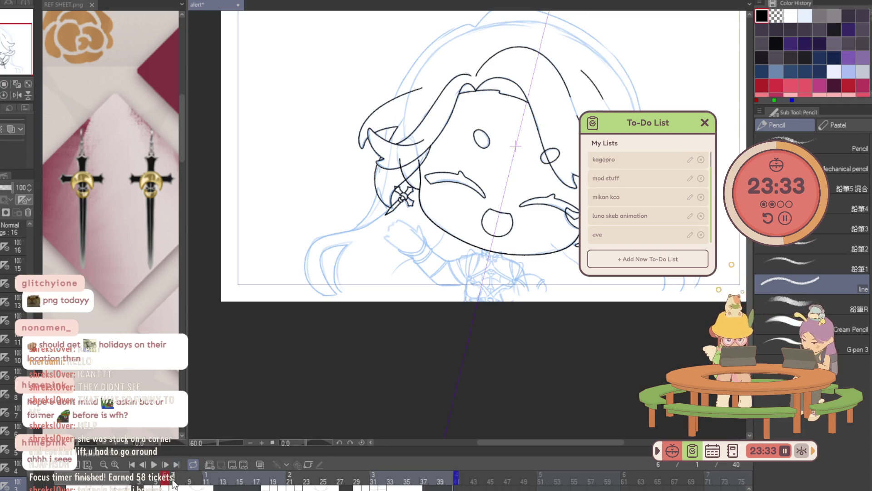
{"action": "left_click_drag", "start_coordinate": [170, 484], "coordinate": [179, 477]}
{"action": "key", "text": "ctrl+space"}
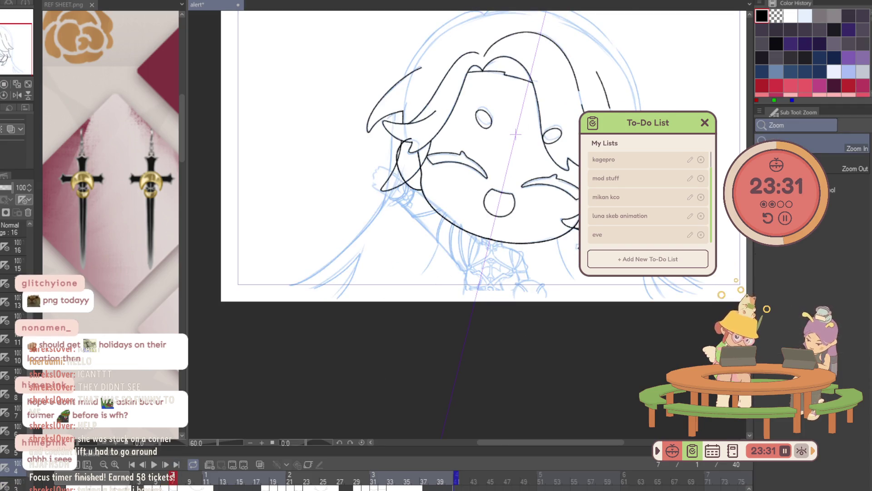
{"action": "left_click_drag", "start_coordinate": [563, 219], "coordinate": [576, 214]}
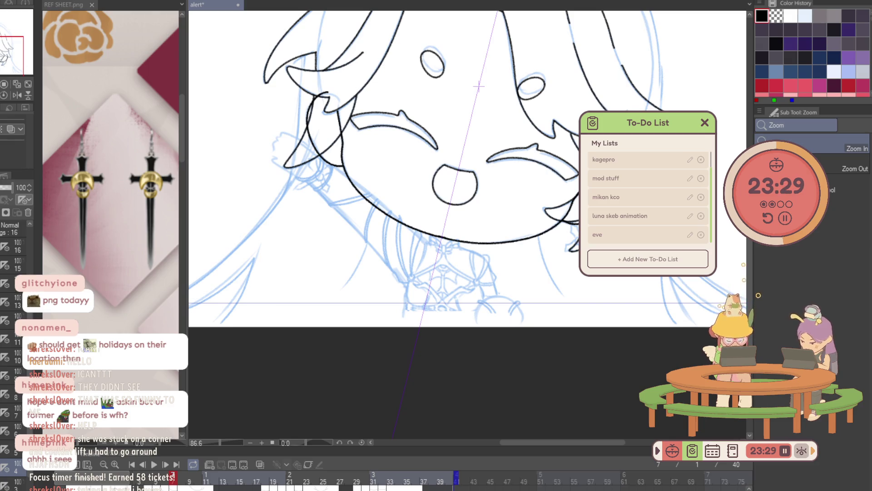
{"action": "scroll", "coordinate": [591, 239], "scroll_direction": "up", "scroll_amount": 4}
{"action": "key", "text": "p"}
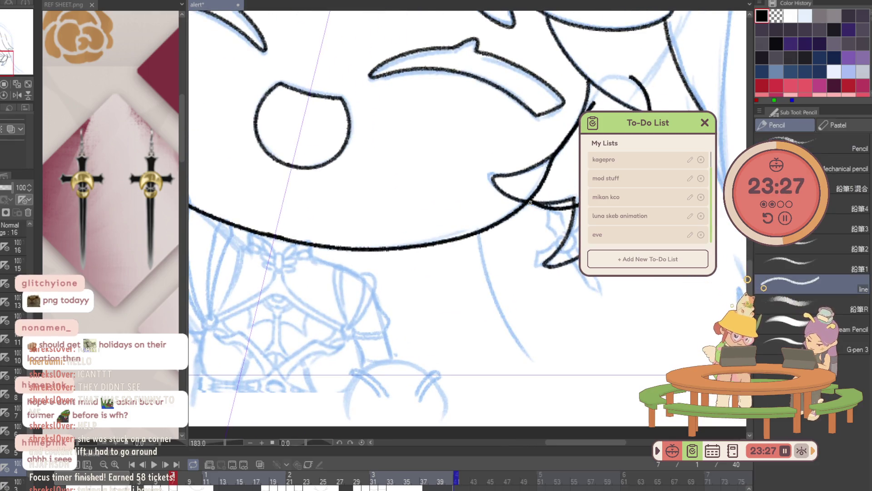
{"action": "key", "text": "ctrl+space"}
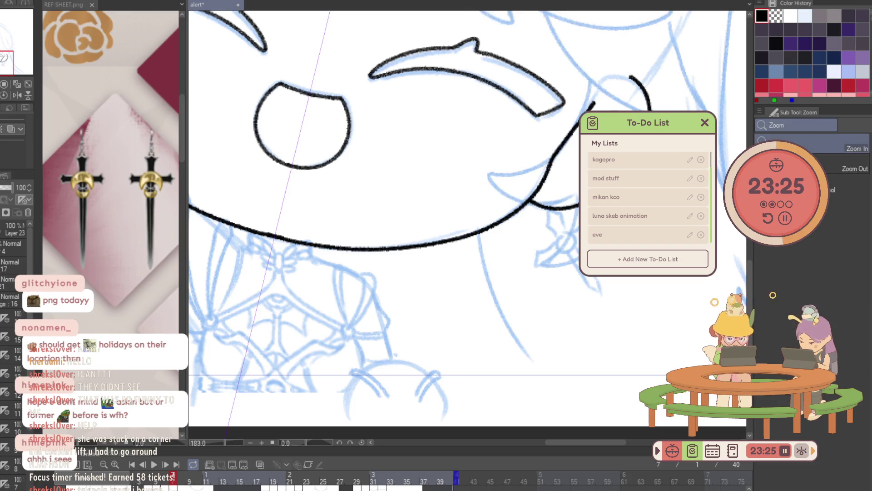
{"action": "scroll", "coordinate": [445, 160], "scroll_direction": "up", "scroll_amount": 5}
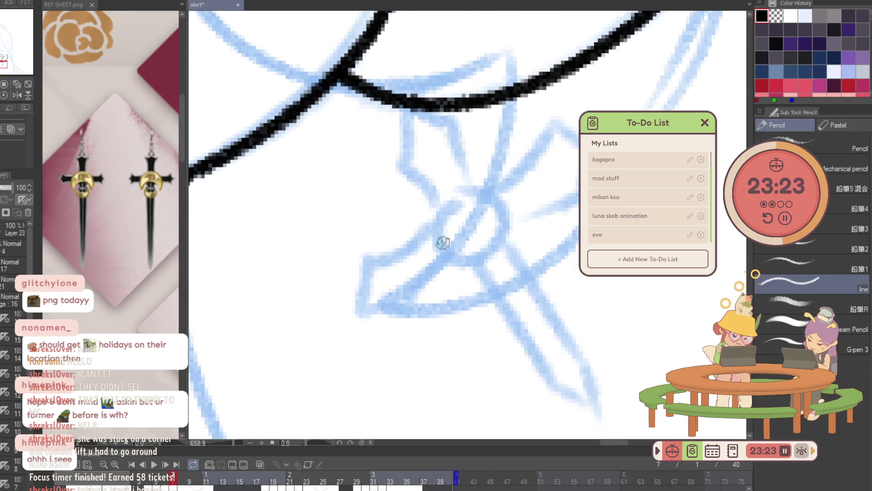
Ink the earring ring as a crescent, plus the knot's curls and inner lines.
{"action": "left_click_drag", "start_coordinate": [443, 260], "coordinate": [437, 199]}
{"action": "key", "text": "ctrl+z"}
{"action": "left_click_drag", "start_coordinate": [437, 261], "coordinate": [482, 184]}
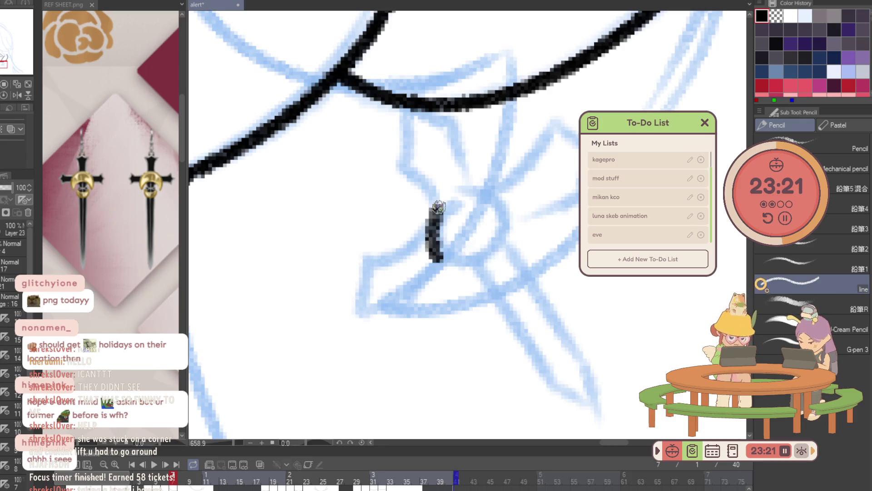
{"action": "key", "text": "ctrl+z"}
{"action": "mouse_move", "coordinate": [440, 266]}
{"action": "left_mouse_down"}
{"action": "mouse_move", "coordinate": [437, 212]}
{"action": "mouse_move", "coordinate": [512, 191]}
{"action": "left_mouse_up"}
{"action": "key", "text": "ctrl+z"}
{"action": "mouse_move", "coordinate": [439, 266]}
{"action": "left_mouse_down"}
{"action": "mouse_move", "coordinate": [444, 205]}
{"action": "mouse_move", "coordinate": [523, 208]}
{"action": "left_mouse_up"}
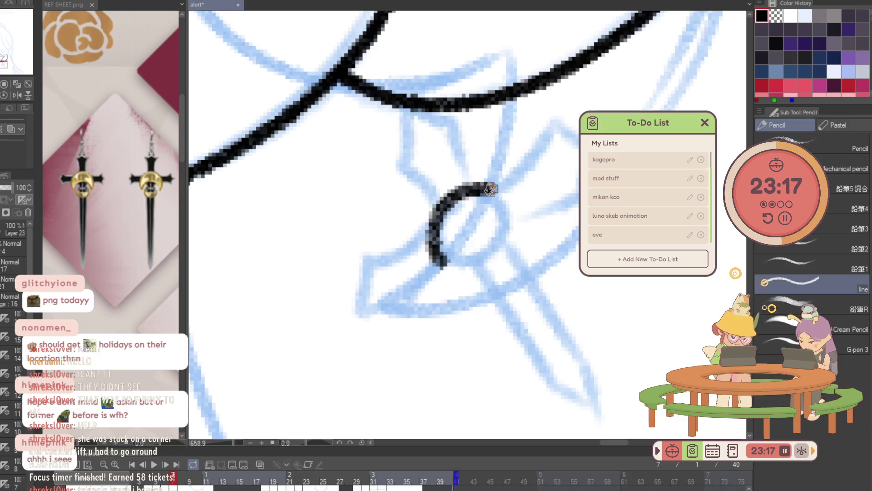
{"action": "left_click_drag", "start_coordinate": [452, 270], "coordinate": [522, 209]}
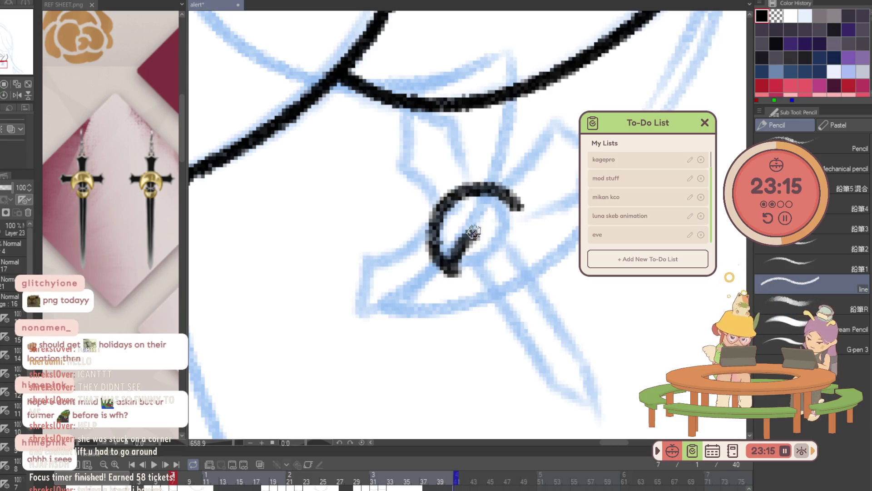
{"action": "left_click_drag", "start_coordinate": [472, 276], "coordinate": [520, 251]}
{"action": "mouse_move", "coordinate": [470, 275]}
{"action": "left_mouse_down"}
{"action": "mouse_move", "coordinate": [499, 255]}
{"action": "mouse_move", "coordinate": [488, 271]}
{"action": "left_mouse_up"}
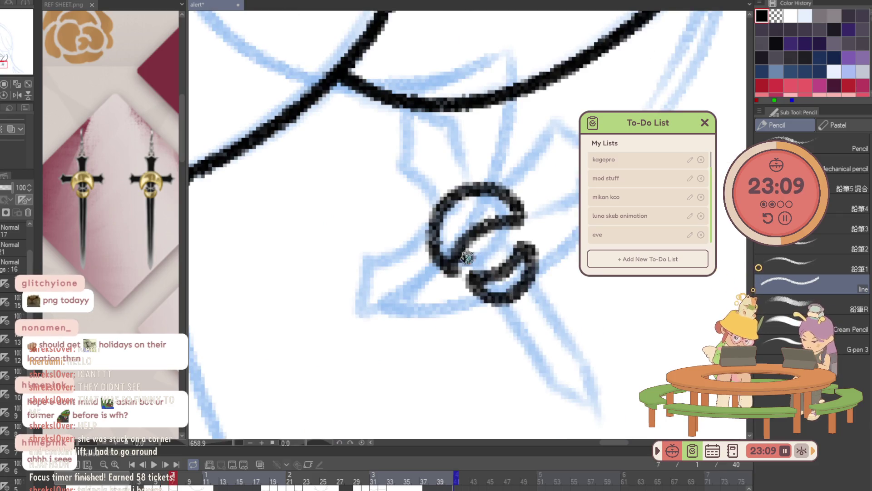
{"action": "left_click_drag", "start_coordinate": [506, 229], "coordinate": [527, 222]}
Ink the spiky cross guard's upper, right and lower-left arms, redrawing the right arm.
{"action": "left_click_drag", "start_coordinate": [502, 188], "coordinate": [555, 128]}
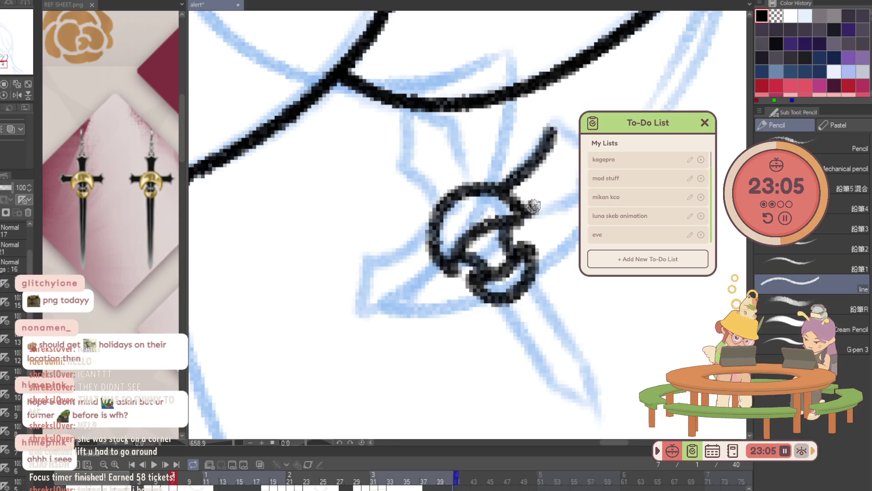
{"action": "left_click_drag", "start_coordinate": [533, 207], "coordinate": [578, 192]}
{"action": "left_click_drag", "start_coordinate": [556, 133], "coordinate": [571, 136]}
{"action": "key", "text": "ctrl+z"}
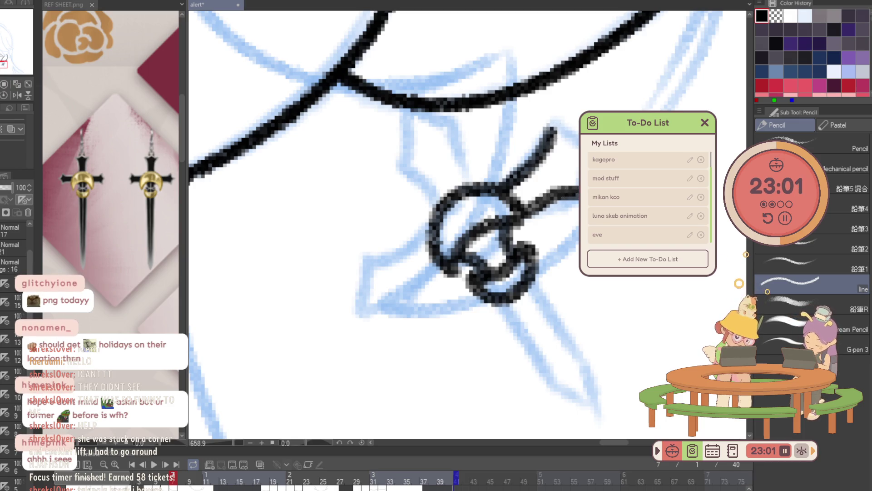
{"action": "key", "text": "ctrl+z"}
{"action": "left_click_drag", "start_coordinate": [525, 210], "coordinate": [578, 170]}
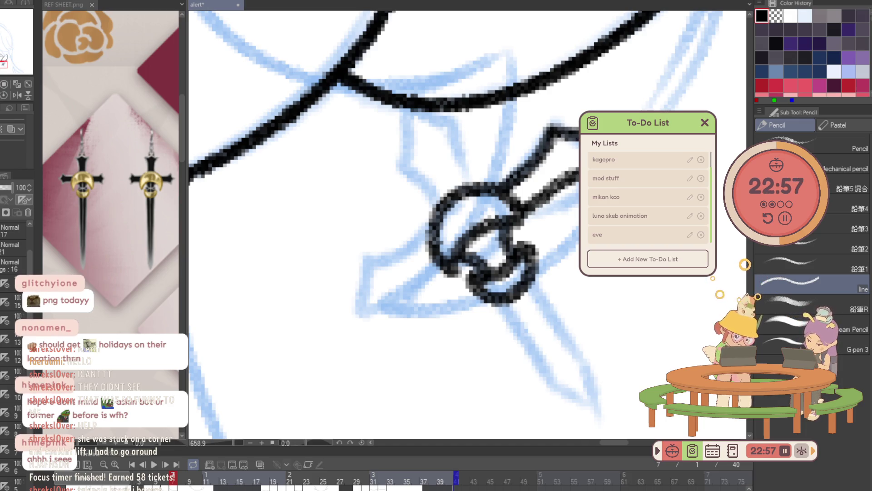
{"action": "mouse_move", "coordinate": [431, 230]}
{"action": "left_mouse_down"}
{"action": "mouse_move", "coordinate": [390, 257]}
{"action": "mouse_move", "coordinate": [386, 306]}
{"action": "mouse_move", "coordinate": [436, 202]}
{"action": "mouse_move", "coordinate": [408, 113]}
{"action": "mouse_move", "coordinate": [468, 173]}
{"action": "left_mouse_up"}
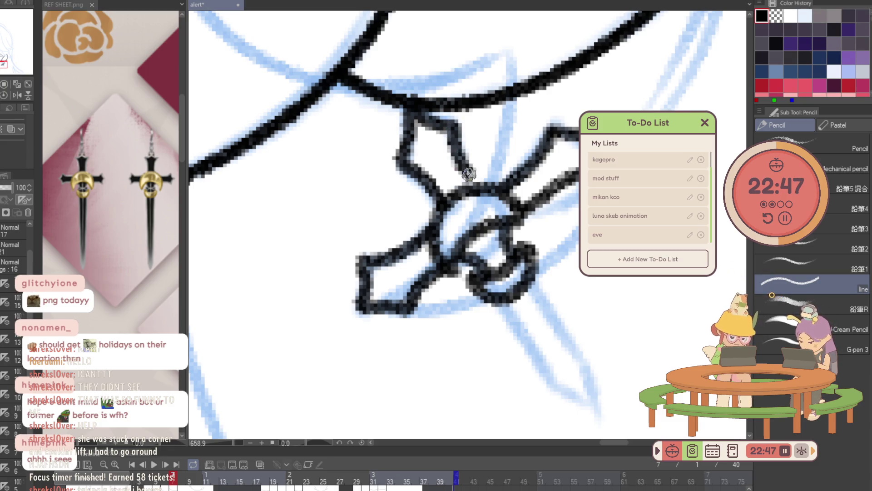
{"action": "scroll", "coordinate": [469, 174], "scroll_direction": "down", "scroll_amount": 3}
{"action": "key", "text": "e"}
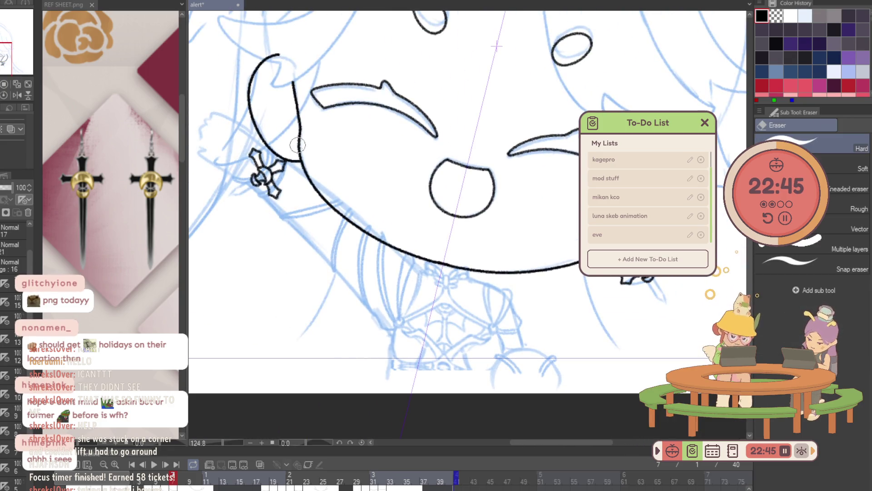
{"action": "key", "text": "bracketright"}
{"action": "key", "text": "bracketright"}
{"action": "key", "text": "bracketright"}
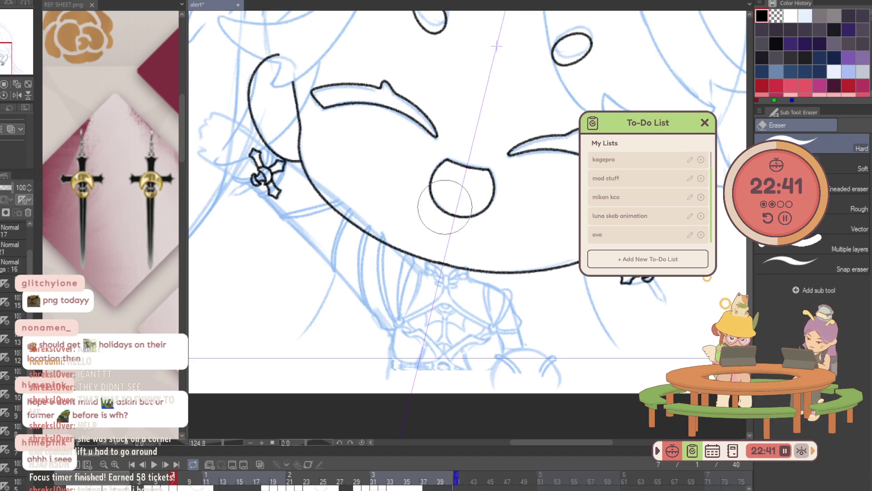
{"action": "key", "text": "ctrl+z"}
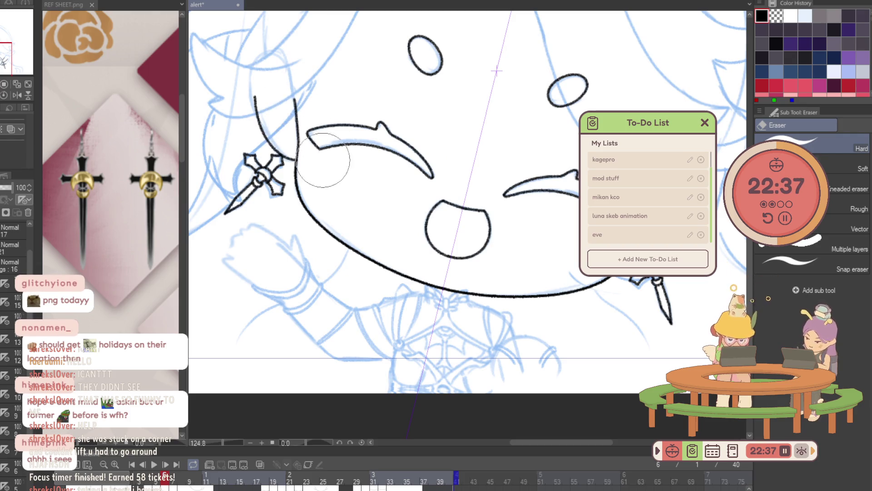
{"action": "key", "text": "ctrl+0"}
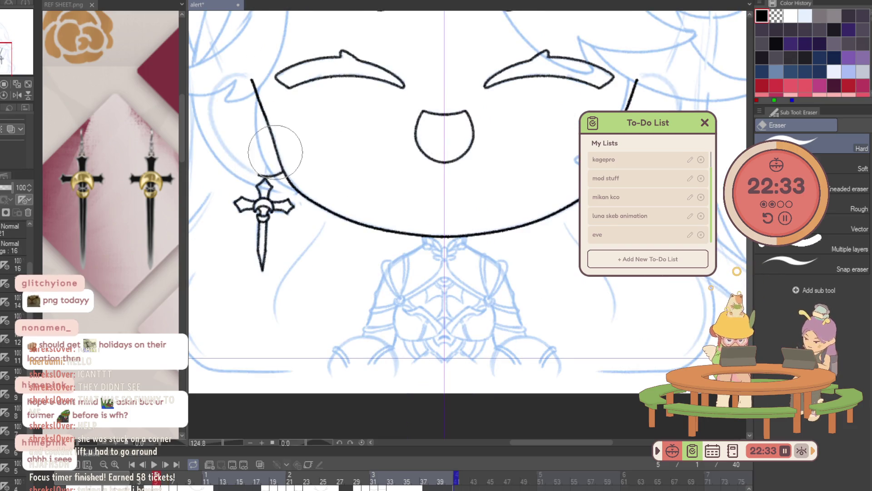
{"action": "key", "text": "ctrl+z"}
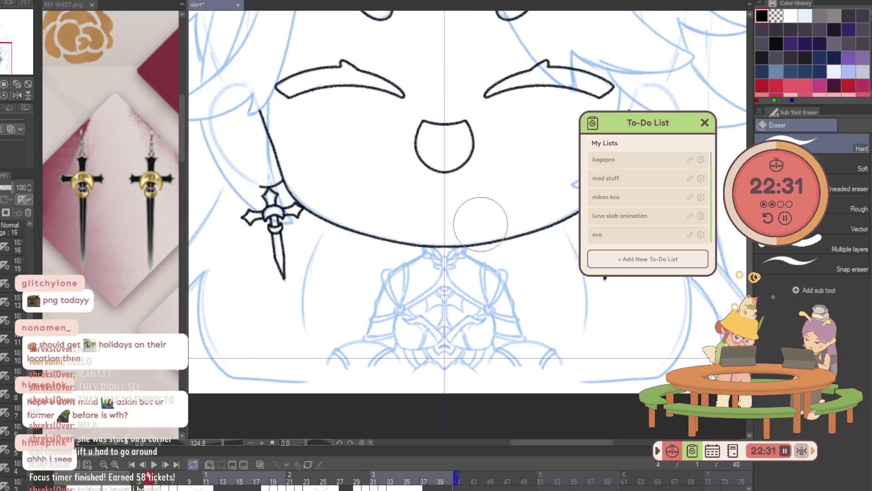
{"action": "key", "text": "ctrl+z"}
{"action": "key", "text": "ctrl+z"}
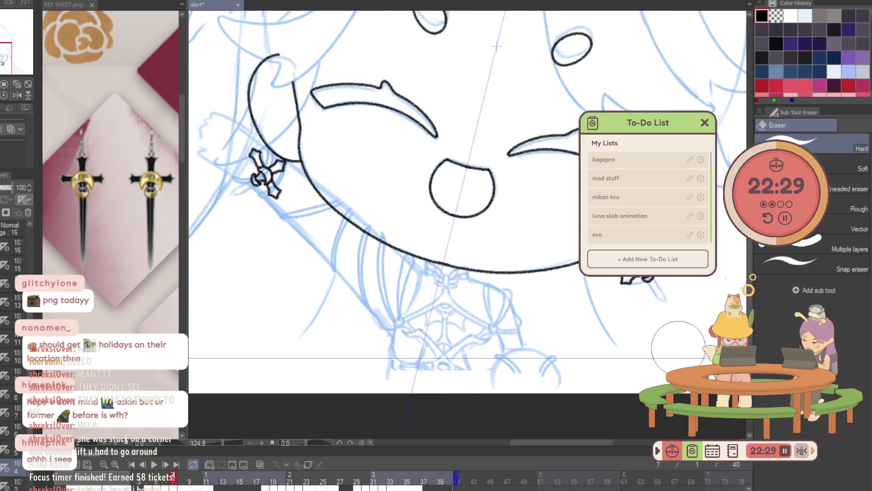
{"action": "scroll", "coordinate": [586, 118], "scroll_direction": "up", "scroll_amount": 5}
{"action": "key", "text": "p"}
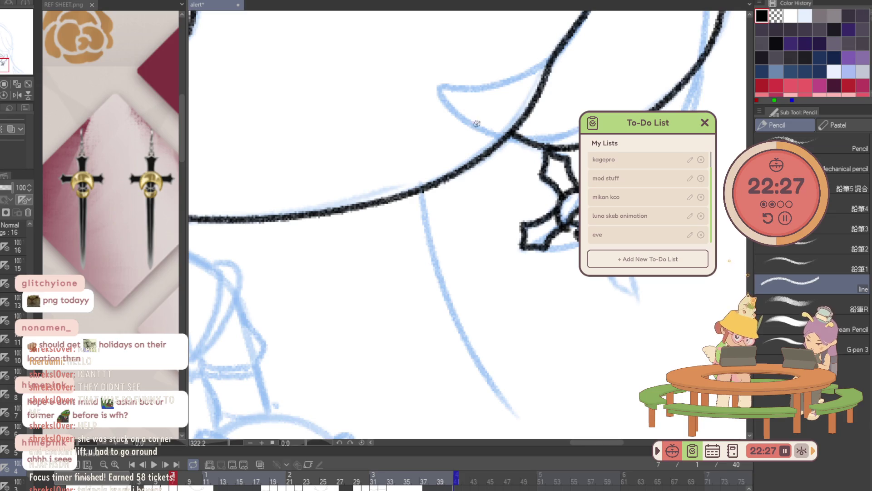
Finish the spiky lower edge of frame 7's earring guard and move to frame 8.
{"action": "left_click_drag", "start_coordinate": [617, 285], "coordinate": [650, 313]}
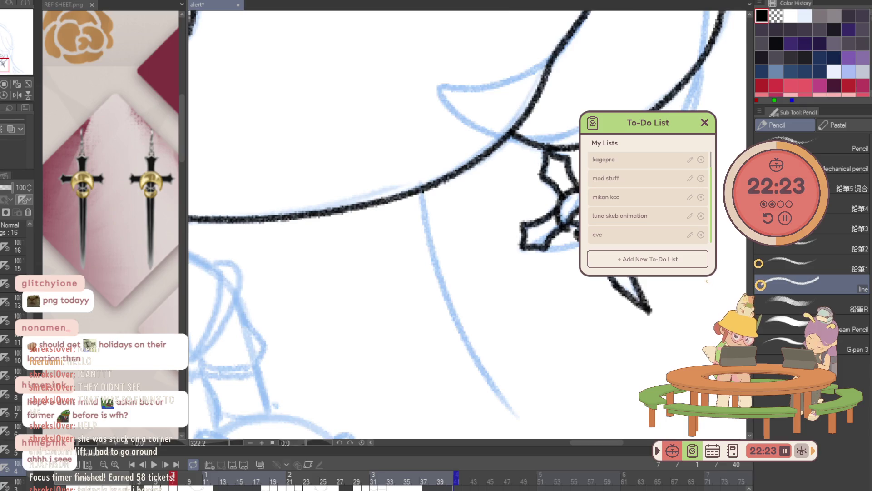
{"action": "key", "text": "ctrl+Right"}
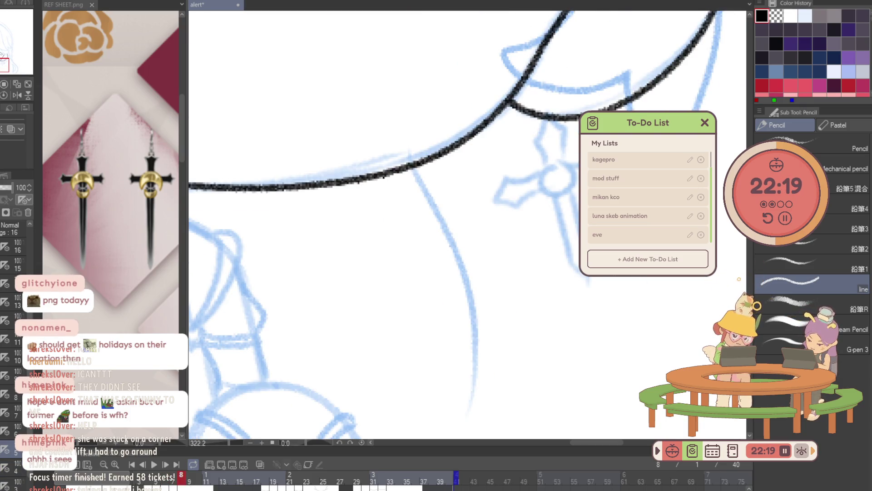
{"action": "scroll", "coordinate": [535, 192], "scroll_direction": "up", "scroll_amount": 3}
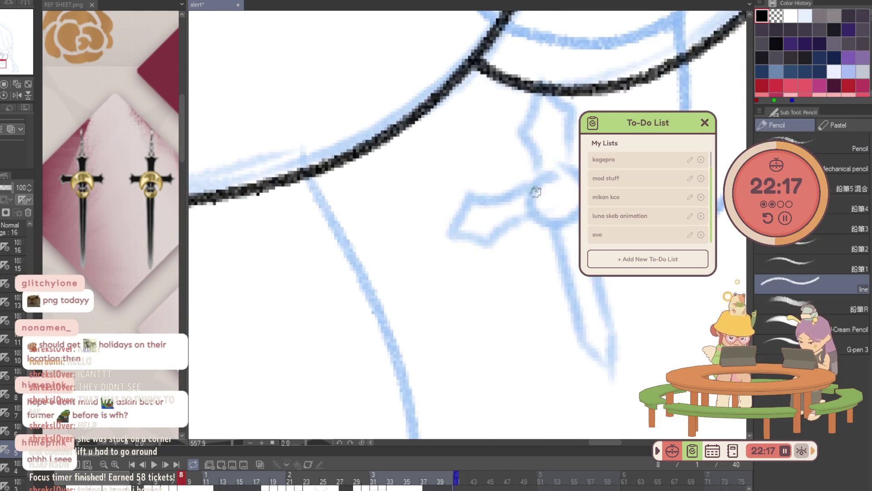
Ink frame 8's earring knot: its arc, hooked lower end, inner stroke and short down-left line.
{"action": "left_click_drag", "start_coordinate": [529, 211], "coordinate": [568, 164]}
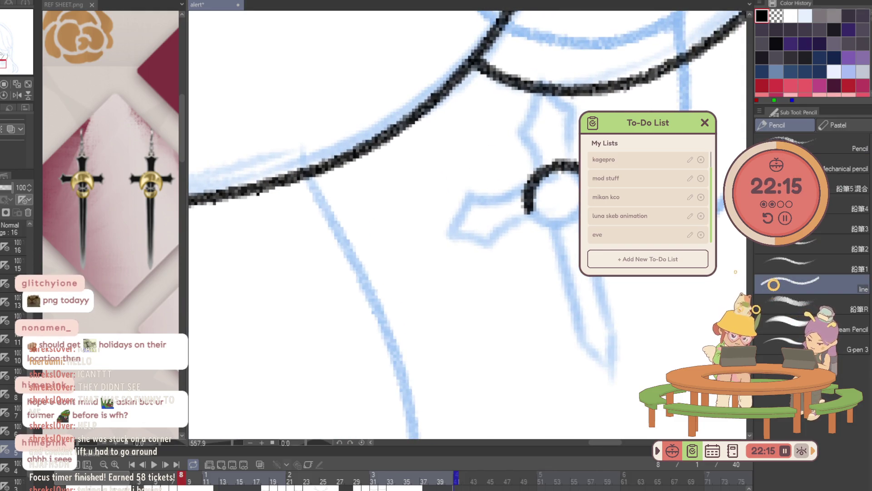
{"action": "mouse_move", "coordinate": [526, 206]}
{"action": "left_mouse_down"}
{"action": "mouse_move", "coordinate": [561, 195]}
{"action": "mouse_move", "coordinate": [573, 225]}
{"action": "mouse_move", "coordinate": [549, 239]}
{"action": "mouse_move", "coordinate": [563, 251]}
{"action": "mouse_move", "coordinate": [576, 240]}
{"action": "left_mouse_up"}
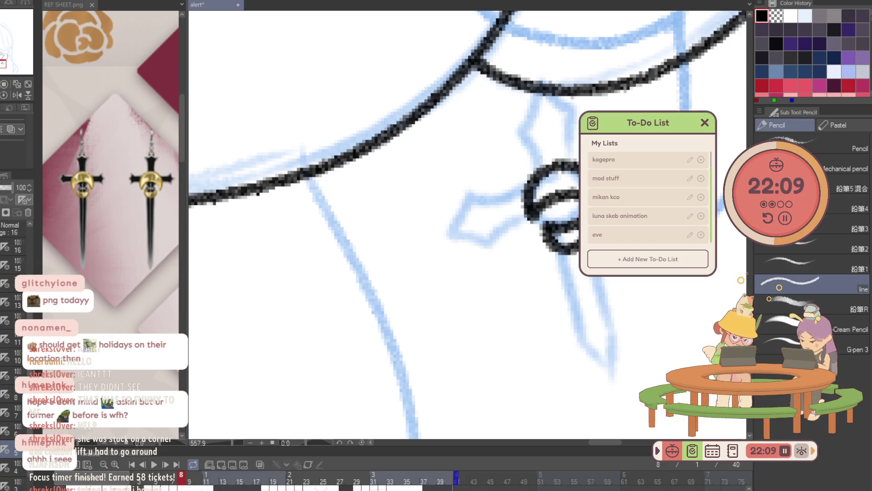
{"action": "left_click_drag", "start_coordinate": [552, 209], "coordinate": [553, 216]}
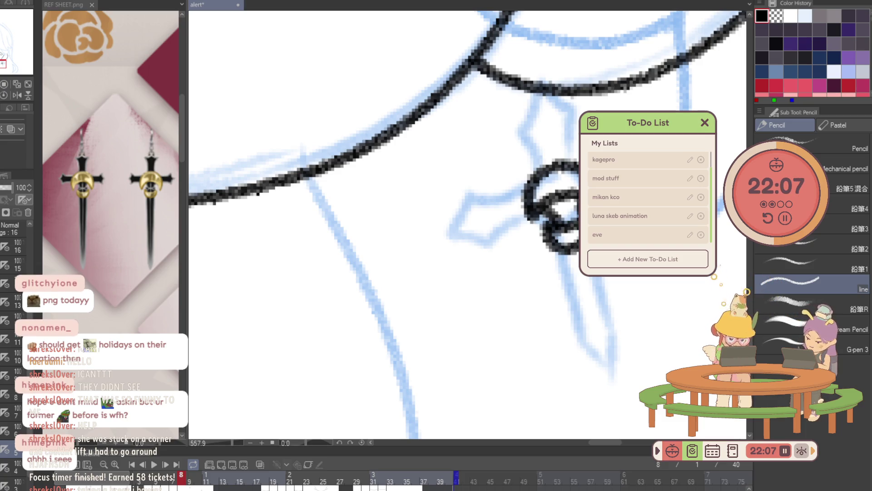
{"action": "mouse_move", "coordinate": [523, 191]}
{"action": "left_mouse_down"}
{"action": "mouse_move", "coordinate": [453, 224]}
{"action": "mouse_move", "coordinate": [484, 246]}
{"action": "mouse_move", "coordinate": [535, 211]}
{"action": "left_mouse_up"}
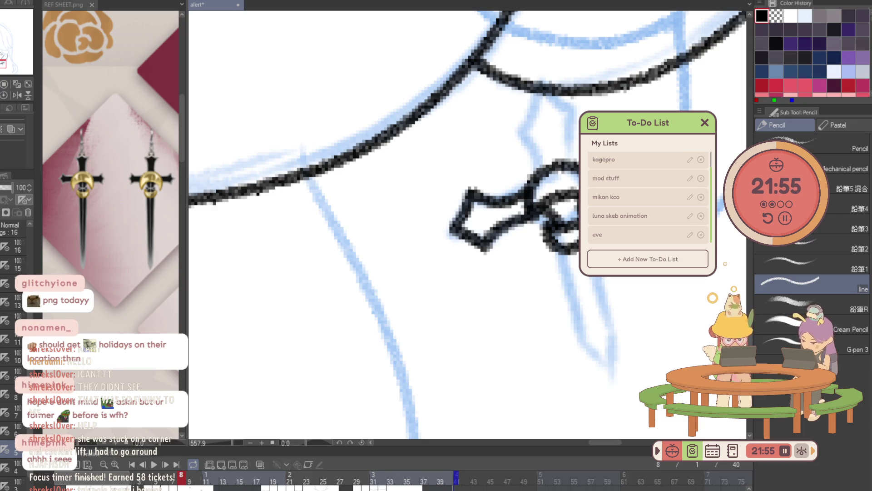
Try the blade edge below the knot, undo the attempts, and zoom out to the whole face.
{"action": "left_click_drag", "start_coordinate": [558, 247], "coordinate": [580, 323]}
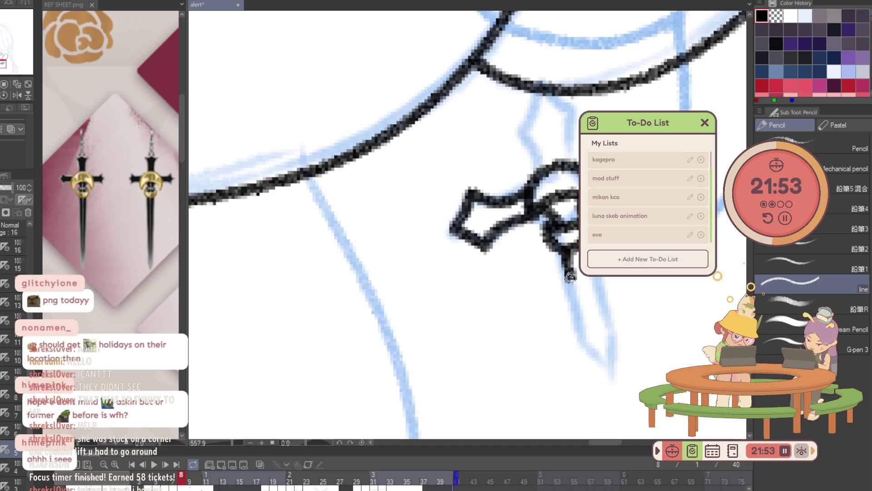
{"action": "key", "text": "ctrl+z"}
{"action": "mouse_move", "coordinate": [558, 249]}
{"action": "left_mouse_down"}
{"action": "mouse_move", "coordinate": [582, 327]}
{"action": "mouse_move", "coordinate": [609, 319]}
{"action": "mouse_move", "coordinate": [600, 278]}
{"action": "left_mouse_up"}
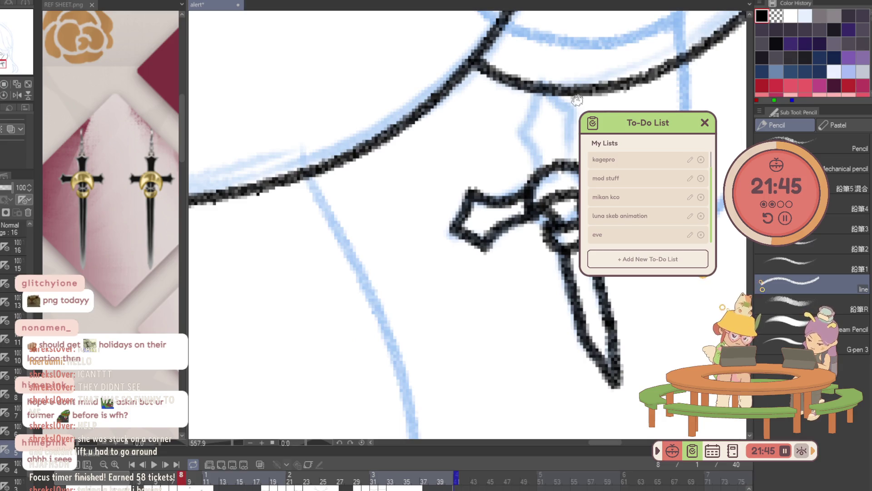
{"action": "key", "text": "ctrl+z"}
{"action": "key", "text": "ctrl+minus"}
{"action": "key", "text": "ctrl+minus"}
{"action": "key", "text": "ctrl+minus"}
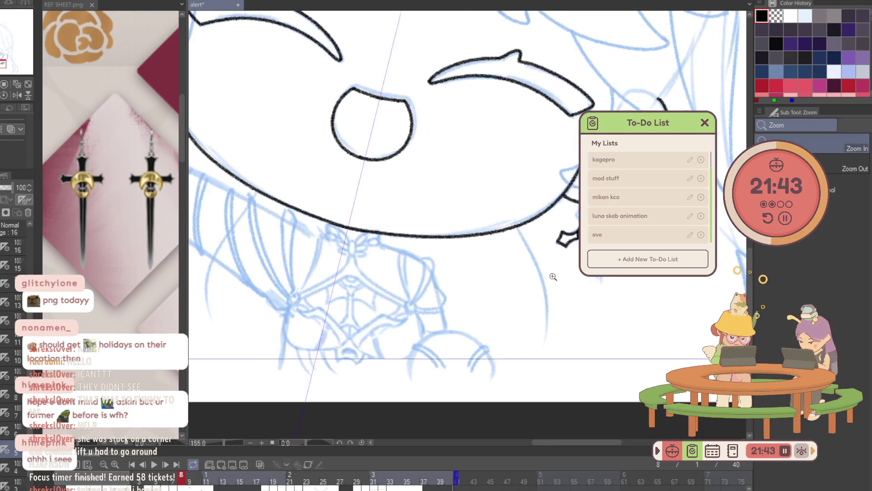
With the Pencil, ink the knot's top arc, inner crescent curve and closed lower loop.
{"action": "key", "text": "p"}
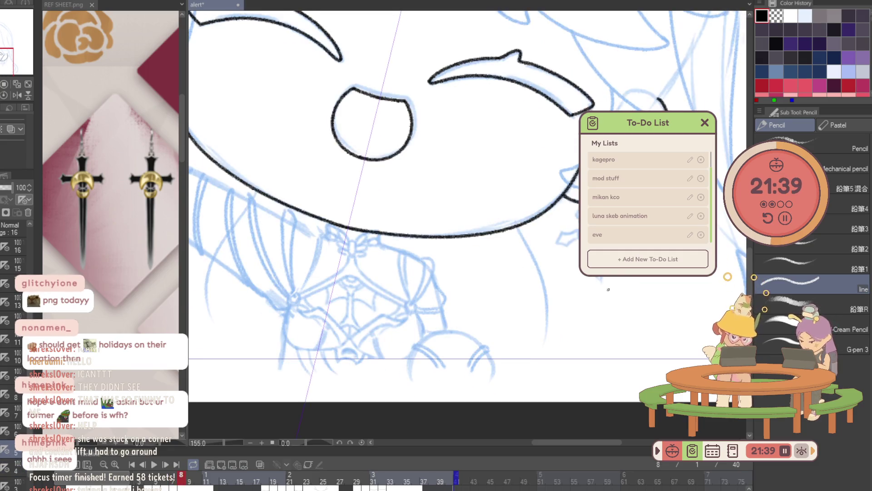
{"action": "scroll", "coordinate": [510, 297], "scroll_direction": "up", "scroll_amount": 5}
{"action": "left_click_drag", "start_coordinate": [508, 316], "coordinate": [577, 271]}
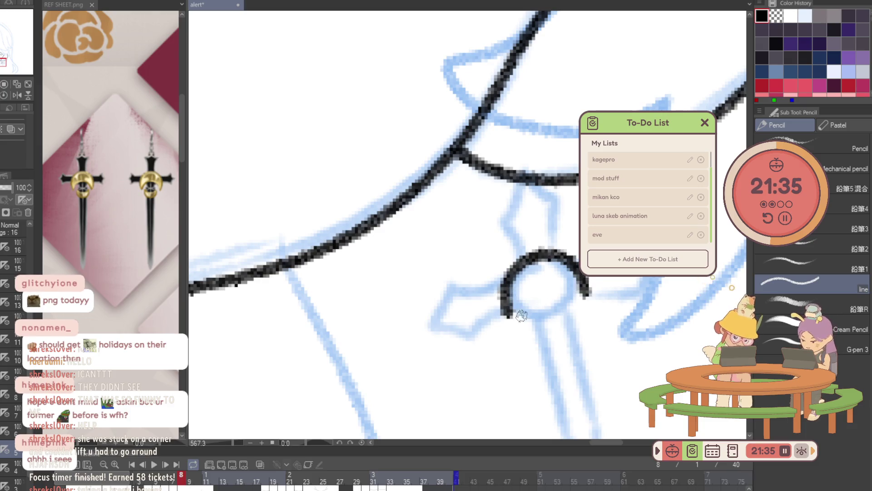
{"action": "left_click_drag", "start_coordinate": [517, 324], "coordinate": [571, 296]}
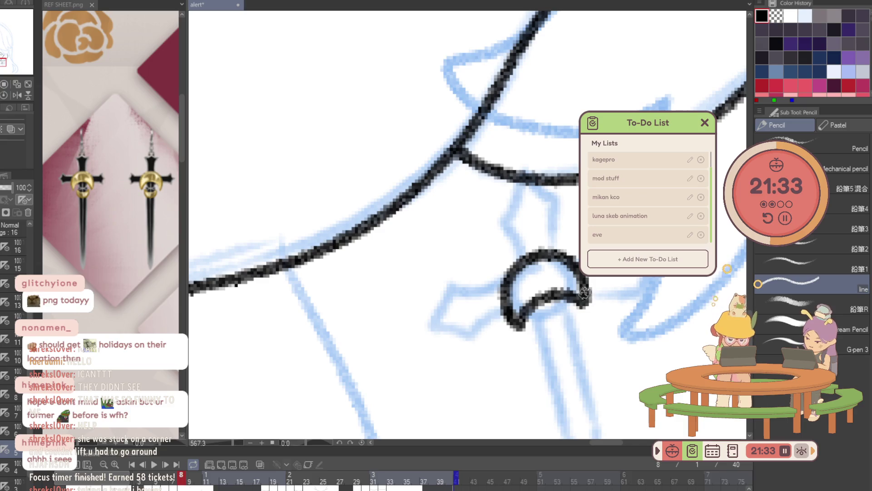
{"action": "mouse_move", "coordinate": [532, 337]}
{"action": "left_mouse_down"}
{"action": "mouse_move", "coordinate": [583, 321]}
{"action": "mouse_move", "coordinate": [540, 354]}
{"action": "mouse_move", "coordinate": [587, 323]}
{"action": "left_mouse_up"}
{"action": "left_click_drag", "start_coordinate": [530, 313], "coordinate": [550, 337]}
Draw the blade's edge down from the loop, redoing it as a shorter stroke.
{"action": "mouse_move", "coordinate": [574, 303]}
{"action": "left_mouse_down"}
{"action": "mouse_move", "coordinate": [568, 328]}
{"action": "mouse_move", "coordinate": [527, 210]}
{"action": "left_mouse_up"}
{"action": "mouse_move", "coordinate": [509, 241]}
{"action": "left_mouse_down"}
{"action": "mouse_move", "coordinate": [527, 324]}
{"action": "mouse_move", "coordinate": [560, 382]}
{"action": "mouse_move", "coordinate": [552, 291]}
{"action": "left_mouse_up"}
{"action": "key", "text": "ctrl+z"}
{"action": "mouse_move", "coordinate": [524, 322]}
{"action": "left_mouse_down"}
{"action": "mouse_move", "coordinate": [531, 336]}
{"action": "mouse_move", "coordinate": [544, 230]}
{"action": "left_mouse_up"}
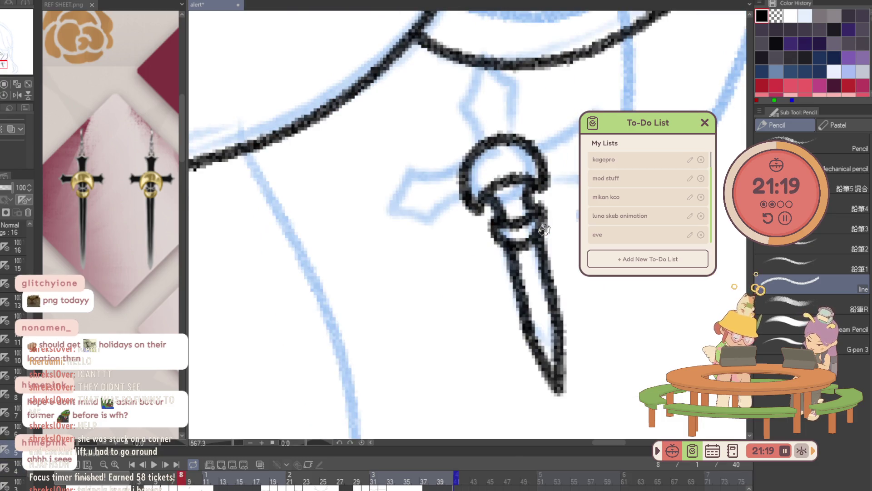
Ink the cross guard's upper edges and pointed left and right arms, then zoom out.
{"action": "mouse_move", "coordinate": [486, 139]}
{"action": "left_mouse_down"}
{"action": "mouse_move", "coordinate": [457, 103]}
{"action": "mouse_move", "coordinate": [508, 110]}
{"action": "mouse_move", "coordinate": [510, 133]}
{"action": "left_mouse_up"}
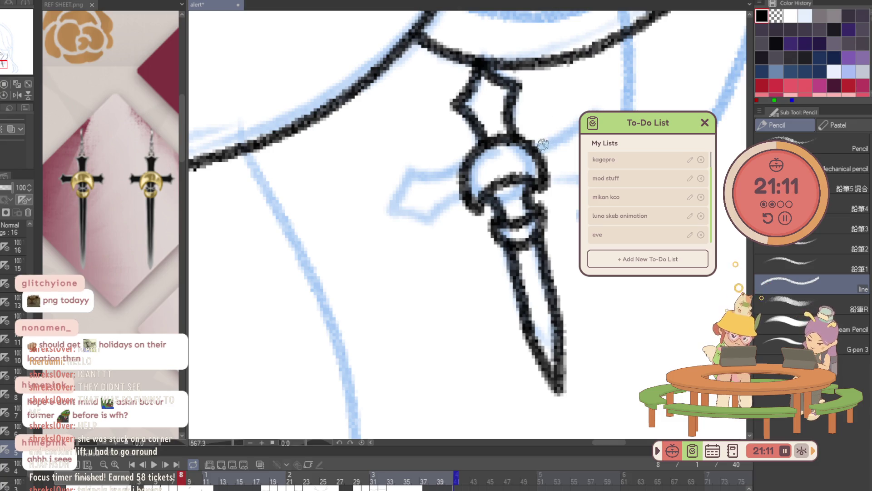
{"action": "left_click_drag", "start_coordinate": [540, 145], "coordinate": [576, 129]}
{"action": "left_click_drag", "start_coordinate": [545, 179], "coordinate": [578, 175]}
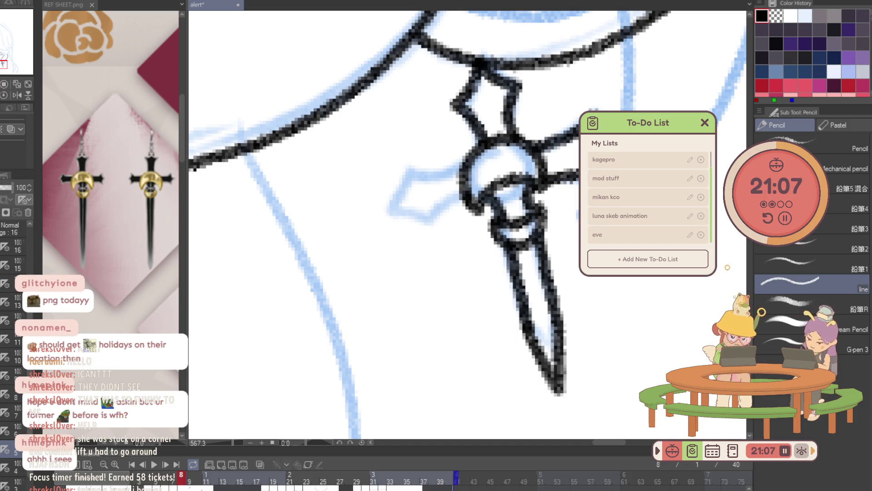
{"action": "mouse_move", "coordinate": [456, 162]}
{"action": "left_mouse_down"}
{"action": "mouse_move", "coordinate": [413, 171]}
{"action": "mouse_move", "coordinate": [400, 162]}
{"action": "mouse_move", "coordinate": [389, 193]}
{"action": "mouse_move", "coordinate": [411, 215]}
{"action": "mouse_move", "coordinate": [461, 190]}
{"action": "mouse_move", "coordinate": [406, 234]}
{"action": "left_mouse_up"}
{"action": "key", "text": "slash"}
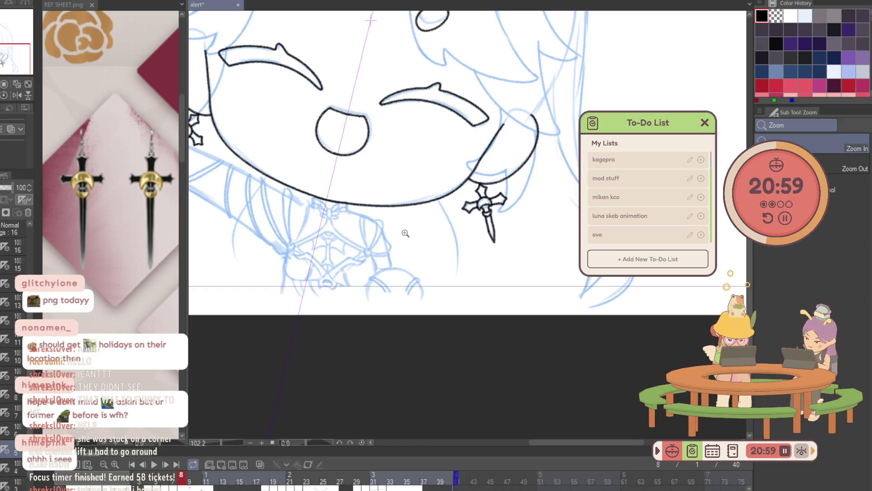
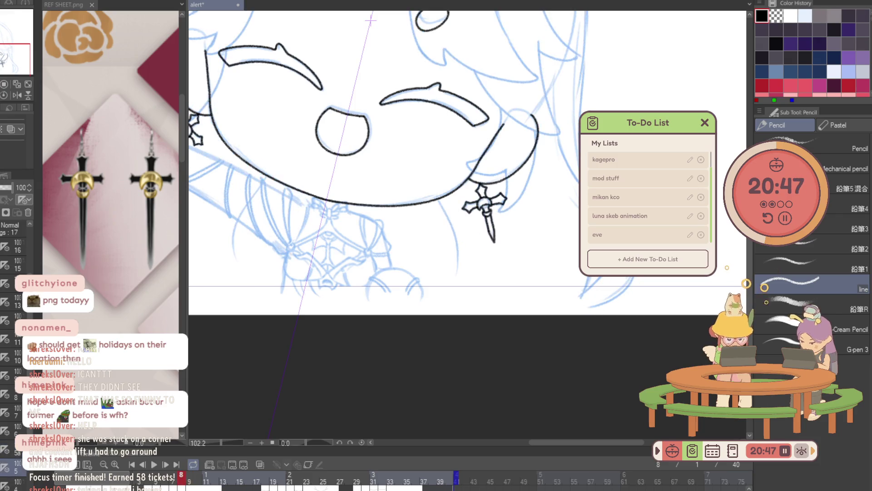
Zoom in on the right cross earring and briefly clear, then restore, its inked outline.
{"action": "left_click", "coordinate": [487, 204]}
{"action": "left_click", "coordinate": [487, 205]}
{"action": "key", "text": "p"}
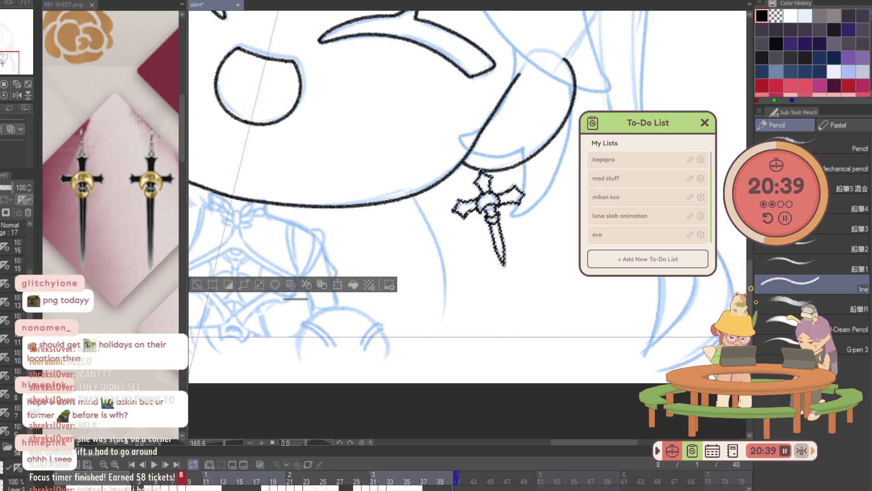
{"action": "left_click", "coordinate": [353, 282]}
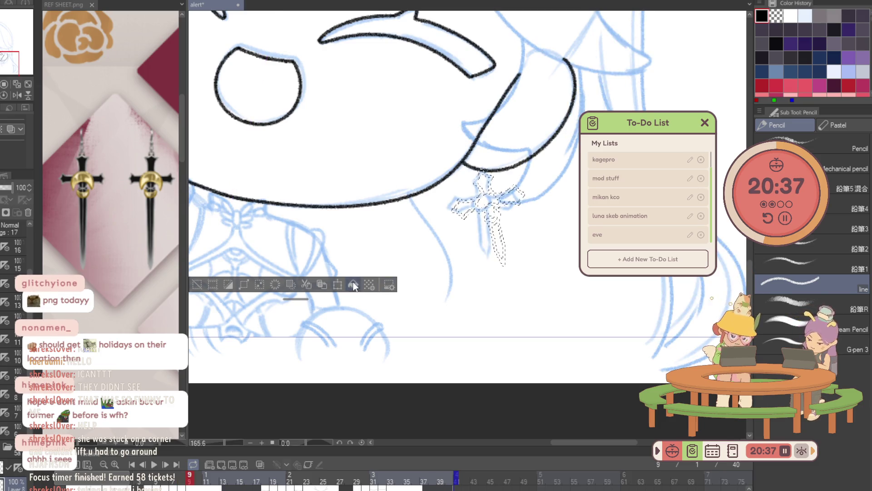
{"action": "left_click", "coordinate": [353, 284]}
Lasso the earring, rotate and enlarge it, tint its layer blue and lower its opacity.
{"action": "key", "text": "m"}
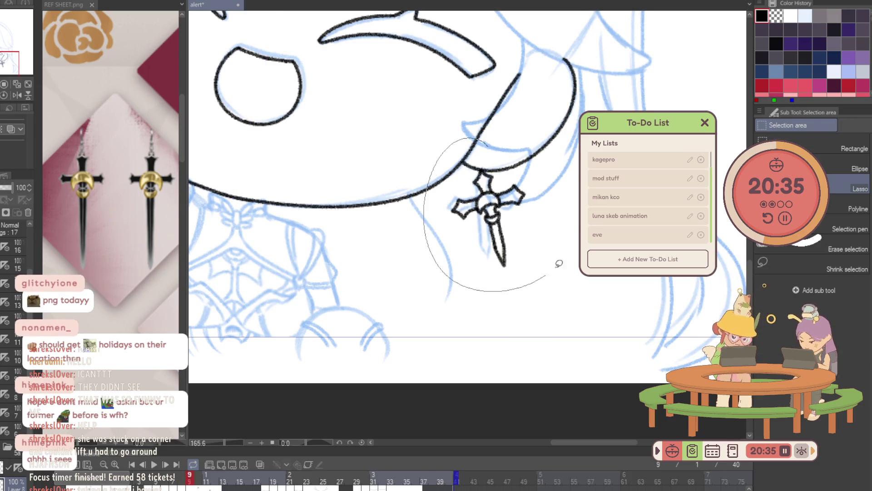
{"action": "left_click_drag", "start_coordinate": [475, 137], "coordinate": [523, 146]}
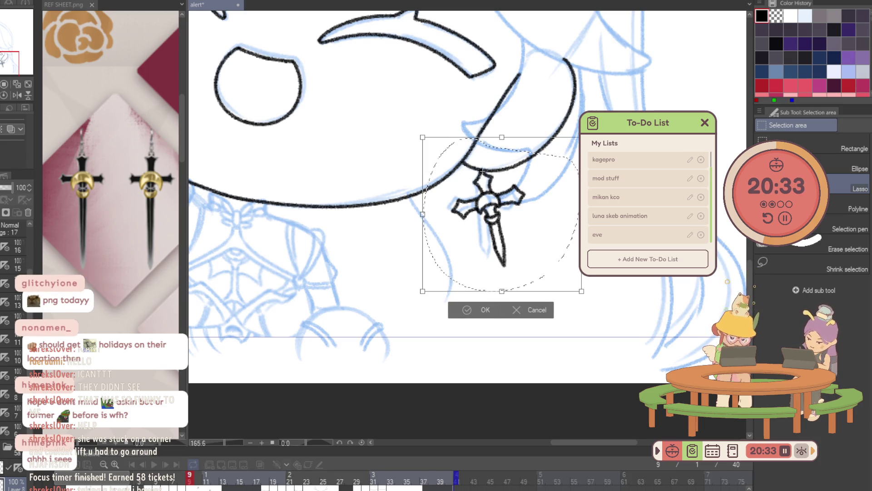
{"action": "left_click_drag", "start_coordinate": [483, 169], "coordinate": [473, 175]}
{"action": "key", "text": "Return"}
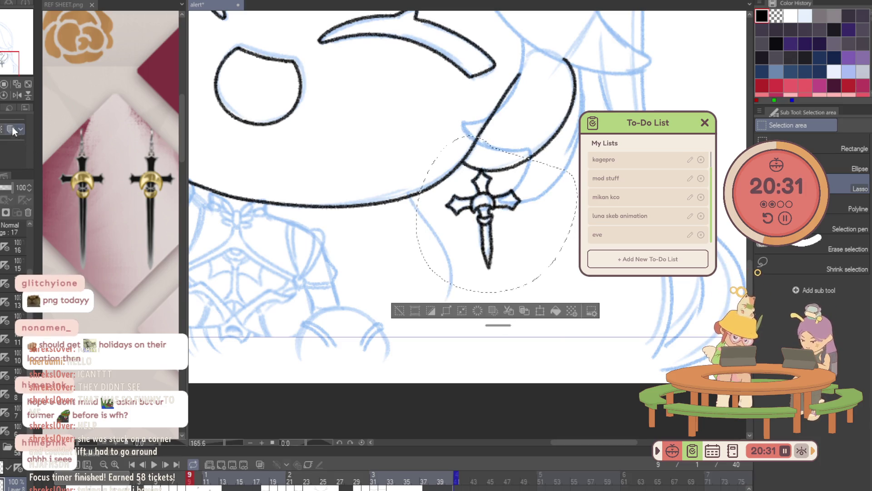
{"action": "left_click", "coordinate": [13, 129]}
{"action": "key", "text": "ctrl+d"}
{"action": "mouse_move", "coordinate": [11, 188]}
{"action": "left_mouse_down"}
{"action": "mouse_move", "coordinate": [2, 188]}
{"action": "mouse_move", "coordinate": [27, 187]}
{"action": "left_mouse_up"}
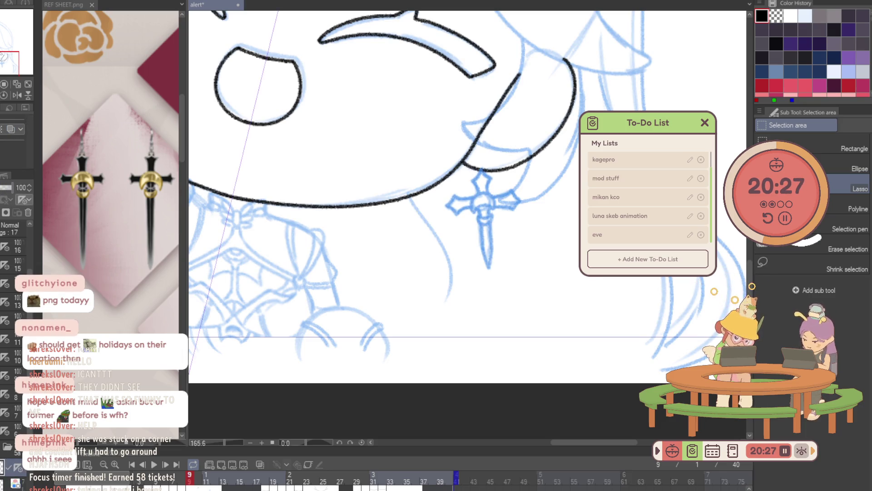
{"action": "left_click", "coordinate": [481, 214]}
Ink the centre ring, the U-shaped guard and both blade edges in black pencil.
{"action": "key", "text": "p"}
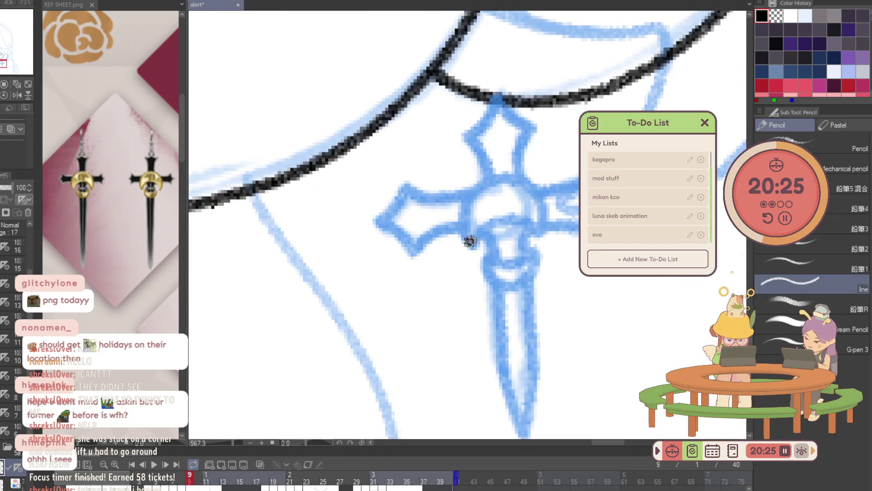
{"action": "left_click_drag", "start_coordinate": [470, 245], "coordinate": [546, 208]}
{"action": "mouse_move", "coordinate": [472, 243]}
{"action": "left_mouse_down"}
{"action": "mouse_move", "coordinate": [536, 225]}
{"action": "mouse_move", "coordinate": [495, 259]}
{"action": "left_mouse_up"}
{"action": "mouse_move", "coordinate": [529, 230]}
{"action": "left_mouse_down"}
{"action": "mouse_move", "coordinate": [526, 263]}
{"action": "mouse_move", "coordinate": [489, 258]}
{"action": "mouse_move", "coordinate": [534, 257]}
{"action": "mouse_move", "coordinate": [532, 274]}
{"action": "mouse_move", "coordinate": [520, 266]}
{"action": "left_mouse_up"}
{"action": "mouse_move", "coordinate": [490, 222]}
{"action": "left_mouse_down"}
{"action": "mouse_move", "coordinate": [507, 357]}
{"action": "mouse_move", "coordinate": [528, 291]}
{"action": "left_mouse_up"}
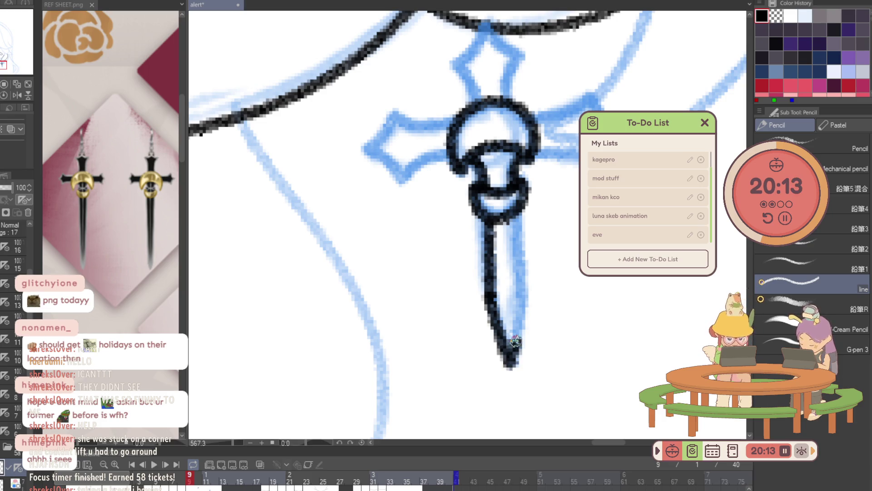
{"action": "left_click_drag", "start_coordinate": [521, 211], "coordinate": [528, 294]}
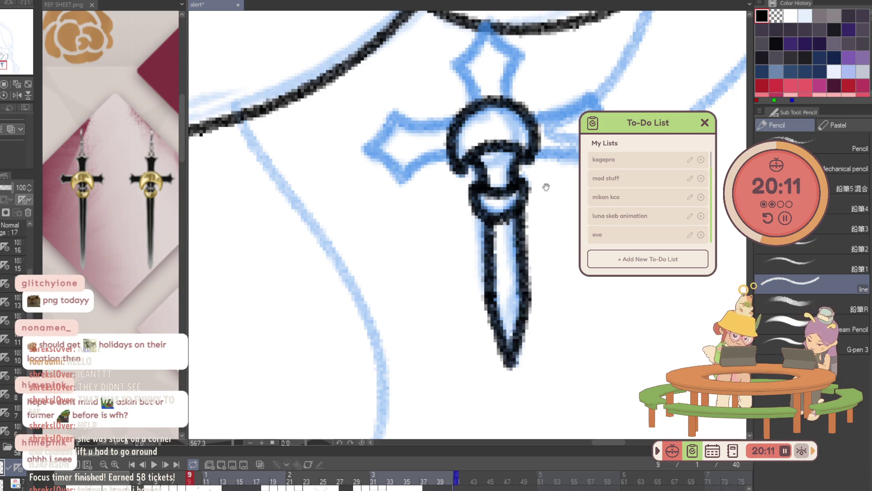
Close the blade, then ink the top diamond and the left and right cross arms.
{"action": "scroll", "coordinate": [545, 185], "scroll_direction": "up", "scroll_amount": 3}
{"action": "mouse_move", "coordinate": [480, 207]}
{"action": "left_mouse_down"}
{"action": "mouse_move", "coordinate": [464, 176]}
{"action": "mouse_move", "coordinate": [523, 167]}
{"action": "mouse_move", "coordinate": [510, 206]}
{"action": "left_mouse_up"}
{"action": "mouse_move", "coordinate": [455, 236]}
{"action": "left_mouse_down"}
{"action": "mouse_move", "coordinate": [401, 223]}
{"action": "mouse_move", "coordinate": [369, 260]}
{"action": "mouse_move", "coordinate": [402, 289]}
{"action": "mouse_move", "coordinate": [416, 271]}
{"action": "mouse_move", "coordinate": [457, 263]}
{"action": "left_mouse_up"}
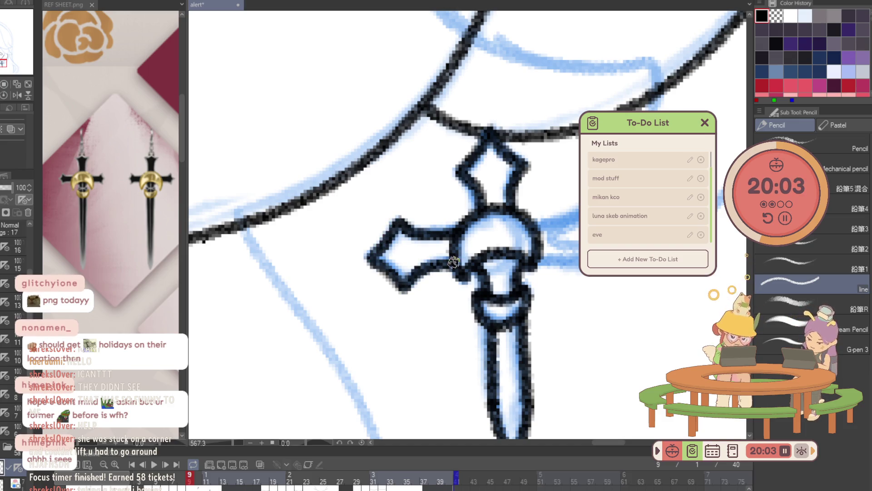
{"action": "left_click_drag", "start_coordinate": [536, 258], "coordinate": [578, 259]}
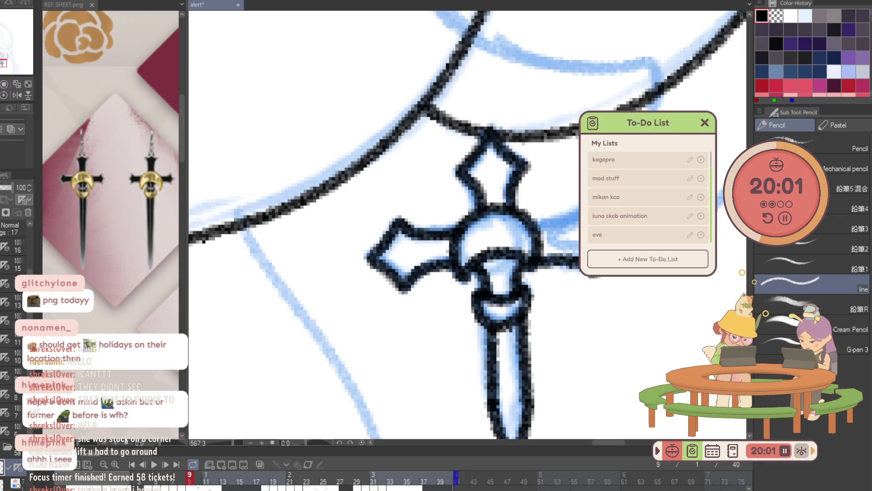
{"action": "left_click_drag", "start_coordinate": [534, 230], "coordinate": [575, 212]}
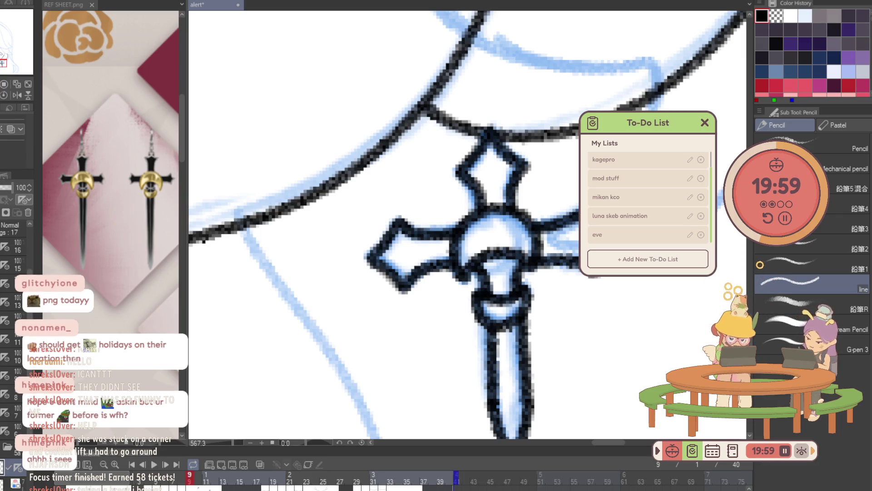
{"action": "scroll", "coordinate": [557, 162], "scroll_direction": "down", "scroll_amount": 5}
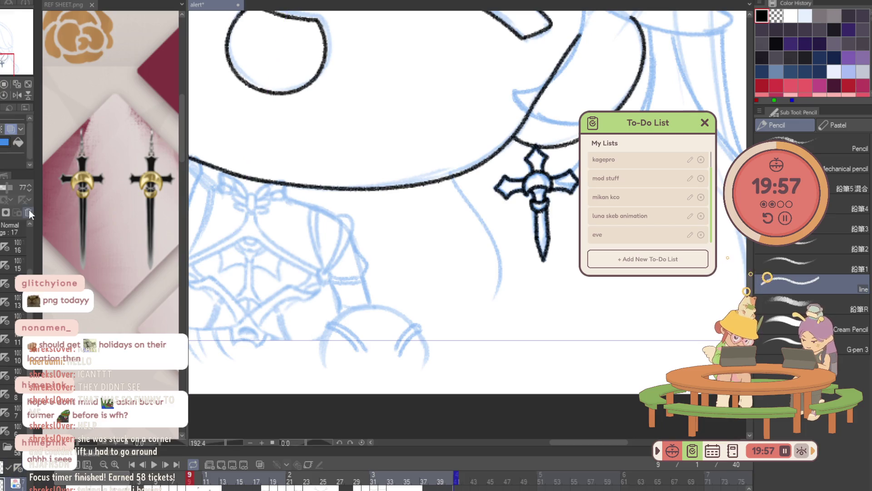
Advance to frame 10 and select Layer 8, pasting the inked earrings and undoing it.
{"action": "scroll", "coordinate": [475, 241], "scroll_direction": "down", "scroll_amount": 3}
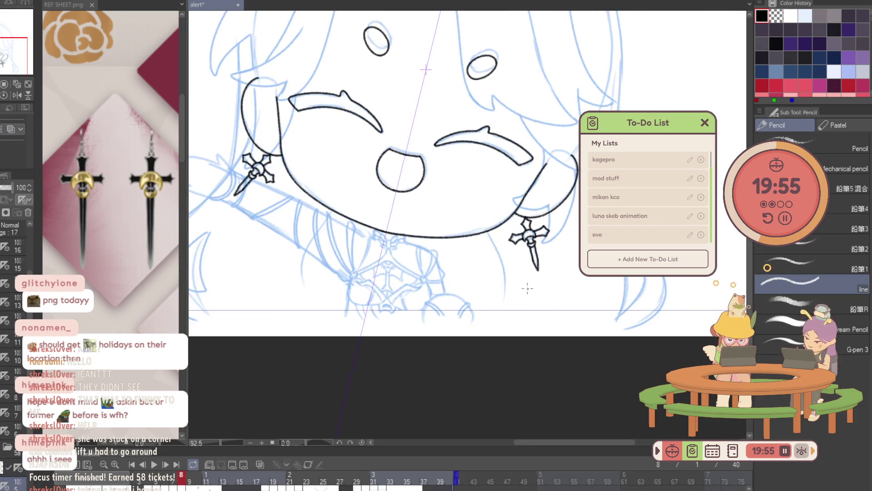
{"action": "key", "text": "ctrl+shift+alt+n"}
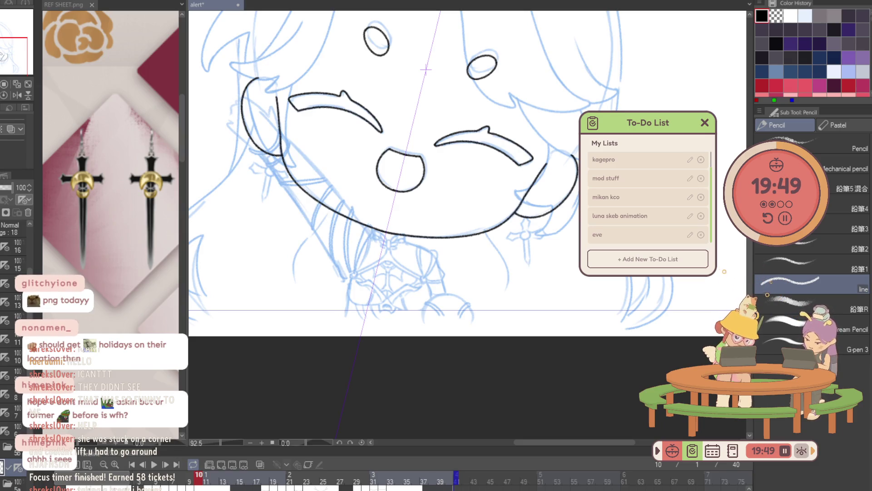
{"action": "left_click", "coordinate": [14, 481]}
{"action": "key", "text": "ctrl+y"}
{"action": "key", "text": "ctrl+y"}
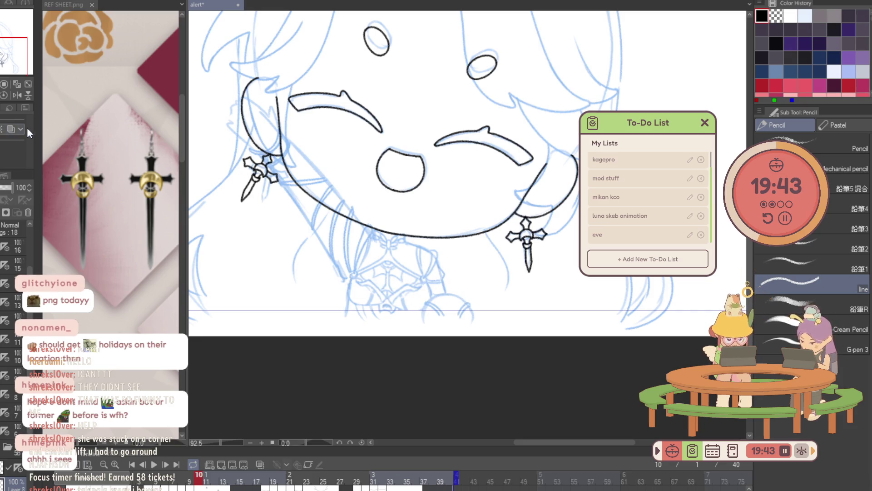
{"action": "key", "text": "ctrl+z"}
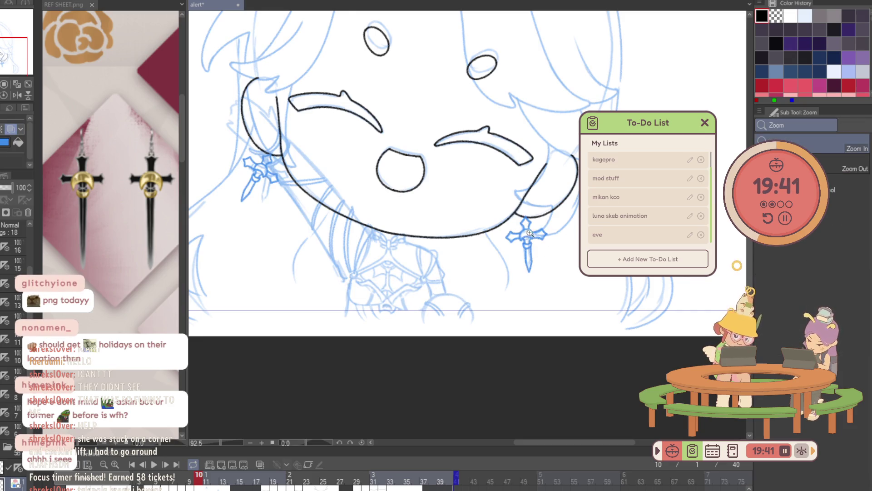
Zoom in on the right earring with freehand selection ready, panning across the face.
{"action": "left_click", "coordinate": [550, 234]}
{"action": "key", "text": "m"}
{"action": "key", "text": "ctrl+y"}
{"action": "key", "text": "ctrl+z"}
{"action": "left_click_drag", "start_coordinate": [528, 175], "coordinate": [661, 190]}
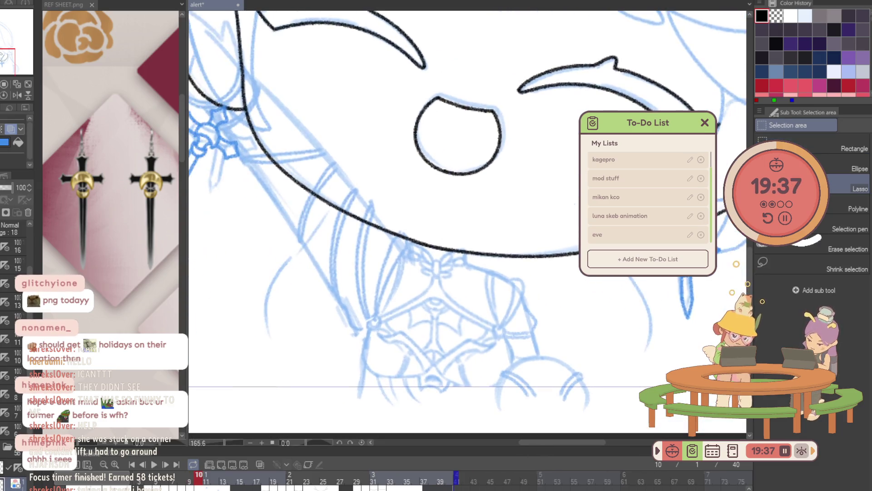
Select and rotate the right and left earring sketches on frame 10 to continue the swing.
{"action": "mouse_move", "coordinate": [725, 271]}
{"action": "left_mouse_down"}
{"action": "mouse_move", "coordinate": [717, 287]}
{"action": "mouse_move", "coordinate": [746, 288]}
{"action": "left_mouse_up"}
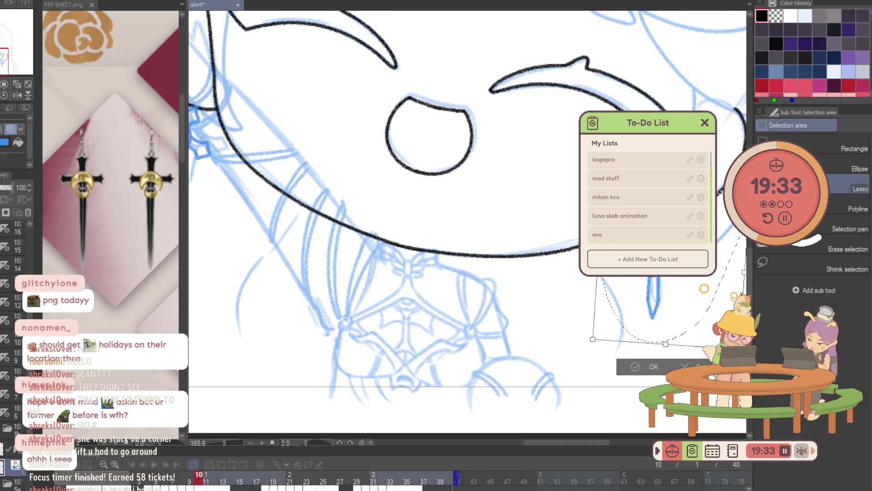
{"action": "key", "text": "Return"}
{"action": "scroll", "coordinate": [454, 227], "scroll_direction": "up", "scroll_amount": 2}
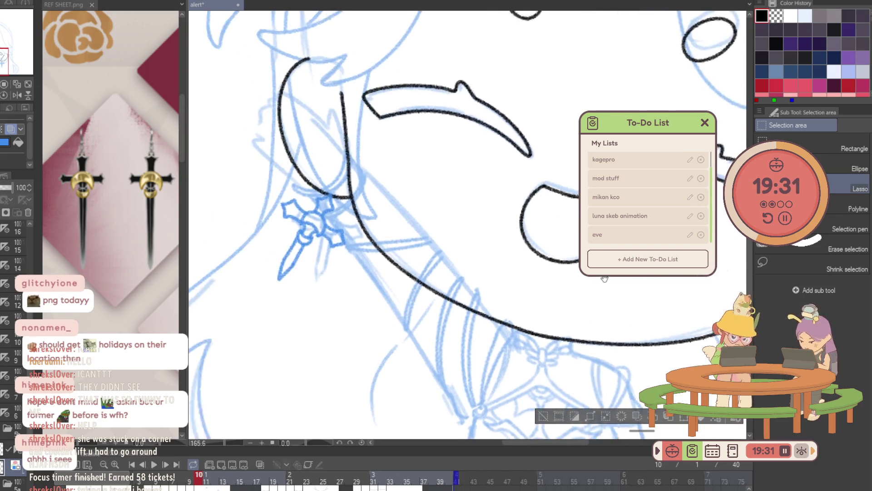
{"action": "left_click_drag", "start_coordinate": [338, 170], "coordinate": [318, 159]}
{"action": "key", "text": "ctrl+t"}
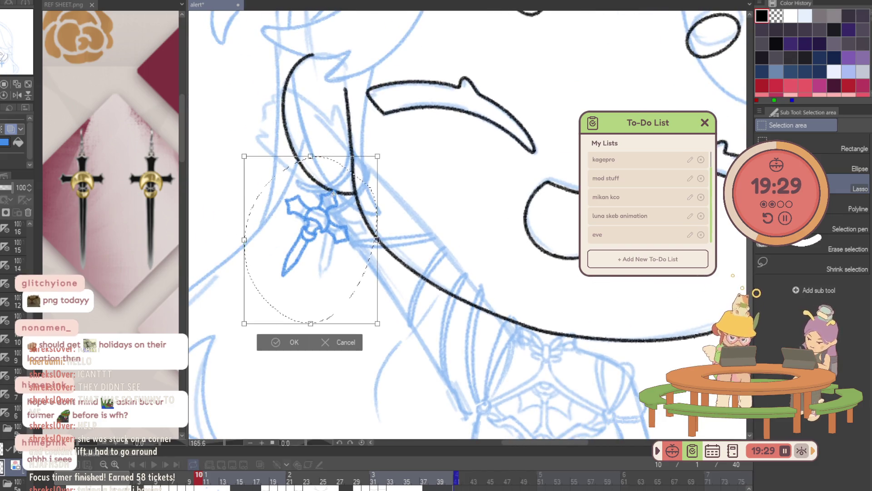
{"action": "left_click_drag", "start_coordinate": [418, 177], "coordinate": [416, 152]}
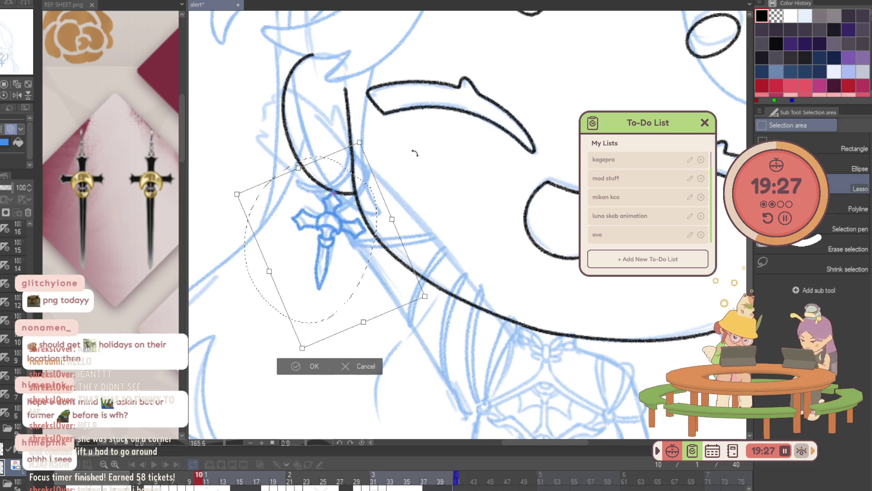
{"action": "left_click", "coordinate": [310, 366]}
Flip between frames 9 and 10 to compare the swing, then mirror the canvas horizontally.
{"action": "key", "text": "Left"}
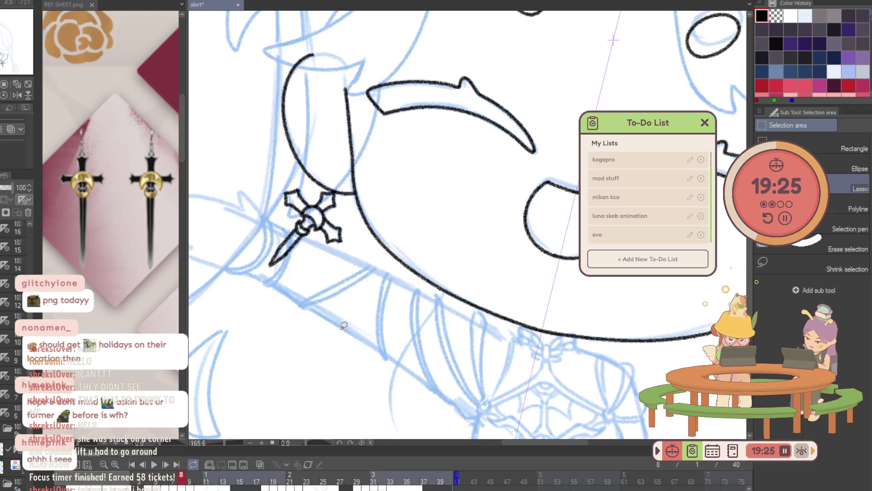
{"action": "key", "text": "Right"}
{"action": "key", "text": "Left"}
{"action": "key", "text": "Left"}
{"action": "key", "text": "Right"}
{"action": "key", "text": "Right"}
{"action": "key", "text": "Left"}
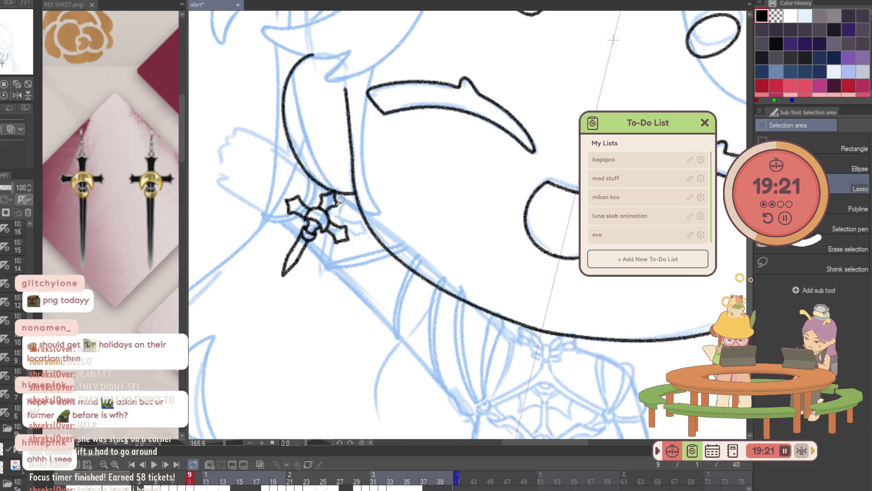
{"action": "key", "text": "Right"}
{"action": "left_click", "coordinate": [206, 477]}
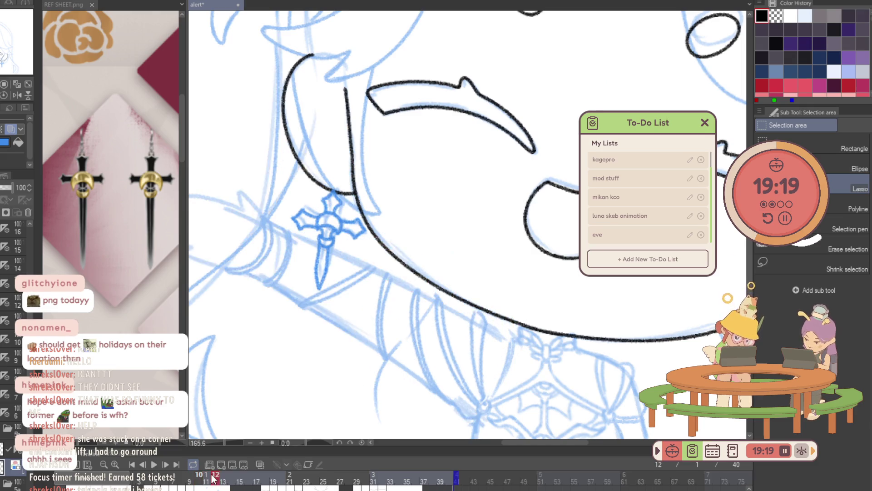
{"action": "key", "text": "Left"}
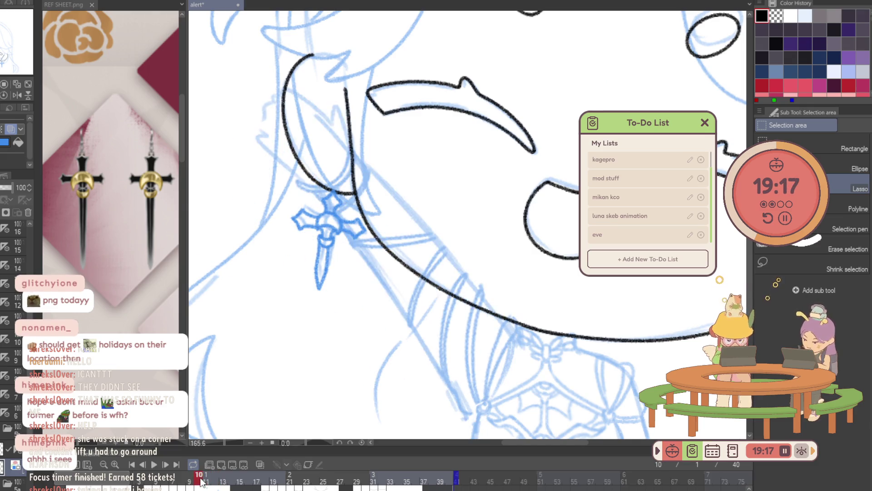
{"action": "key", "text": "h"}
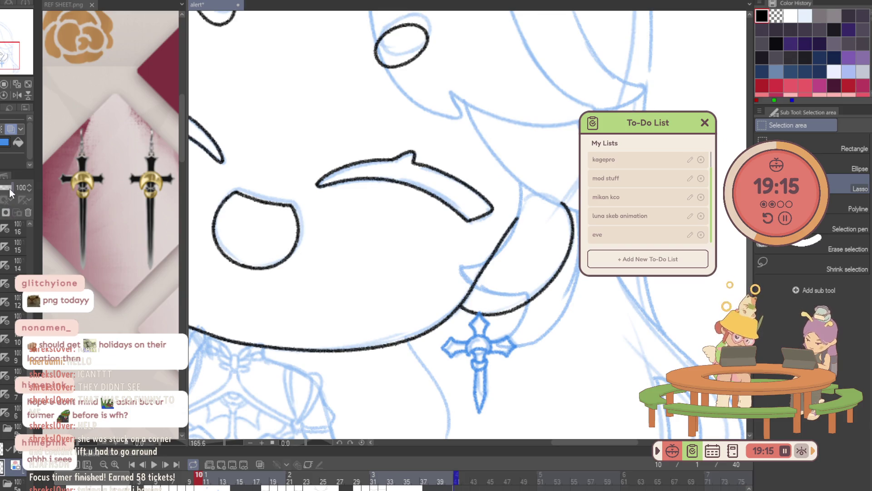
{"action": "key", "text": "p"}
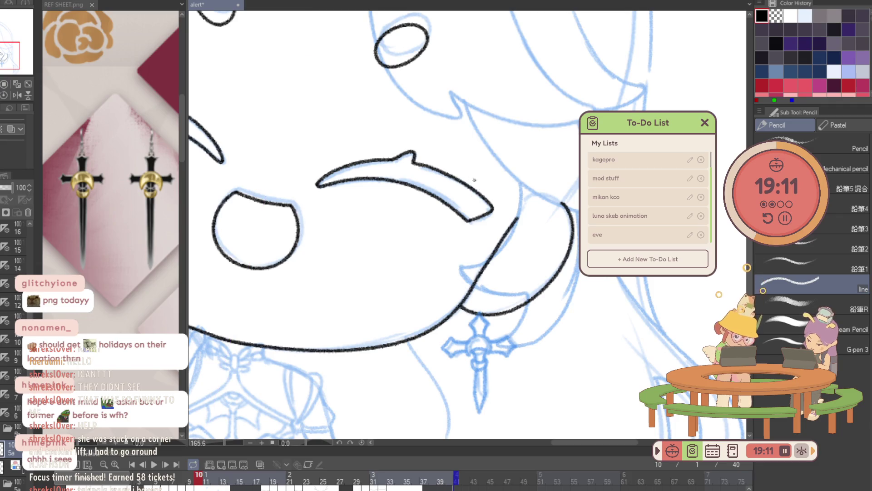
Zoom in on the blue cross and ink its centre ring and the guard below it.
{"action": "key", "text": "/"}
{"action": "left_click", "coordinate": [467, 327]}
{"action": "key", "text": "p"}
{"action": "left_click_drag", "start_coordinate": [450, 344], "coordinate": [504, 334]}
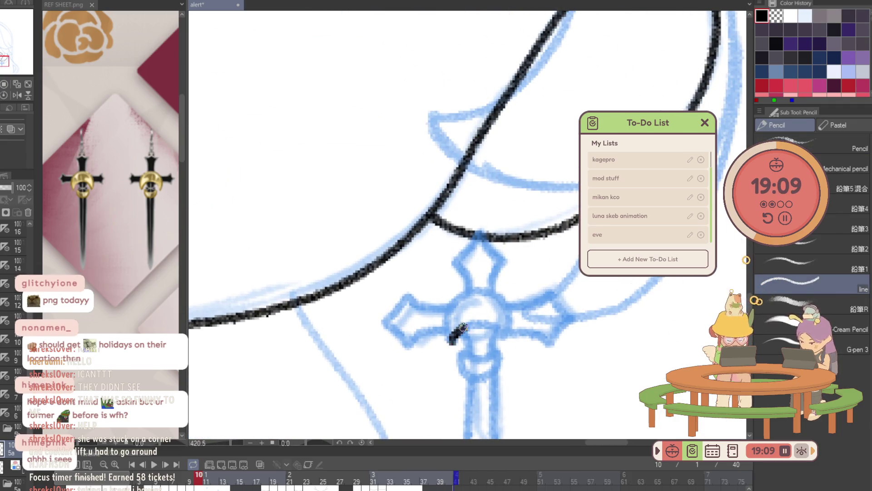
{"action": "left_click_drag", "start_coordinate": [450, 340], "coordinate": [510, 330]}
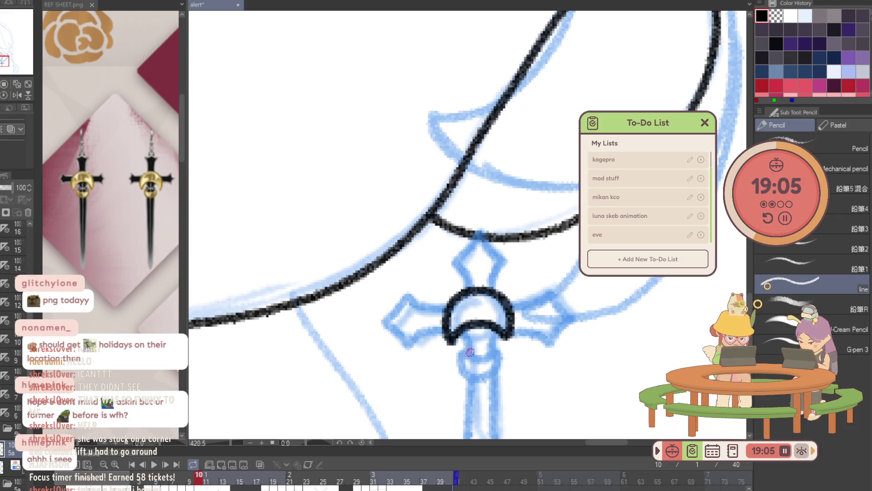
{"action": "mouse_move", "coordinate": [462, 357]}
{"action": "left_mouse_down"}
{"action": "mouse_move", "coordinate": [500, 346]}
{"action": "mouse_move", "coordinate": [488, 376]}
{"action": "mouse_move", "coordinate": [494, 343]}
{"action": "mouse_move", "coordinate": [490, 352]}
{"action": "left_mouse_up"}
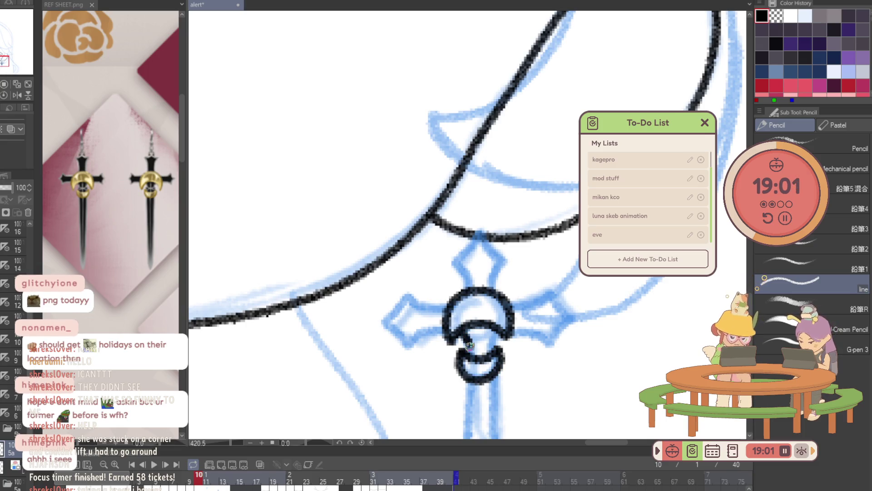
Ink the blade and the top edge of the cross's left arm.
{"action": "scroll", "coordinate": [489, 351], "scroll_direction": "down", "scroll_amount": 3}
{"action": "mouse_move", "coordinate": [464, 284]}
{"action": "left_mouse_down"}
{"action": "mouse_move", "coordinate": [476, 388]}
{"action": "mouse_move", "coordinate": [490, 334]}
{"action": "mouse_move", "coordinate": [480, 252]}
{"action": "mouse_move", "coordinate": [489, 295]}
{"action": "mouse_move", "coordinate": [568, 323]}
{"action": "mouse_move", "coordinate": [513, 339]}
{"action": "left_mouse_up"}
{"action": "scroll", "coordinate": [466, 289], "scroll_direction": "up", "scroll_amount": 3}
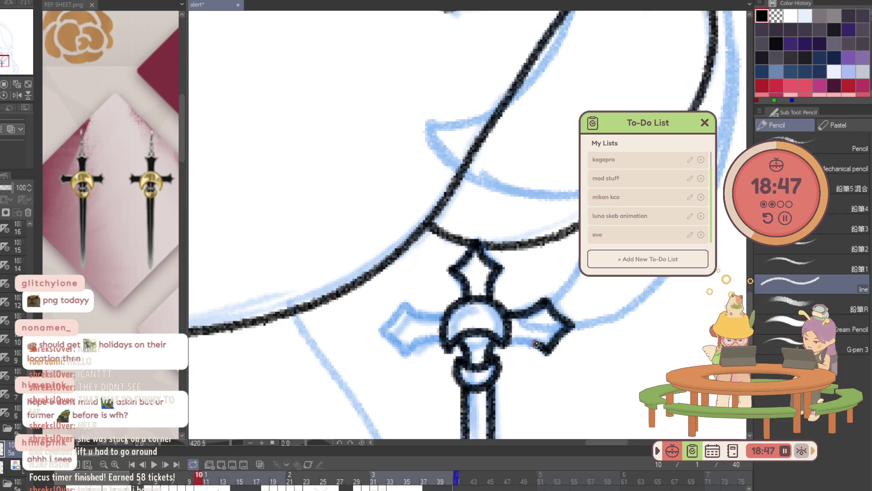
{"action": "mouse_move", "coordinate": [449, 314]}
{"action": "left_mouse_down"}
{"action": "mouse_move", "coordinate": [405, 304]}
{"action": "mouse_move", "coordinate": [413, 345]}
{"action": "mouse_move", "coordinate": [436, 341]}
{"action": "left_mouse_up"}
{"action": "scroll", "coordinate": [437, 341], "scroll_direction": "down", "scroll_amount": 8}
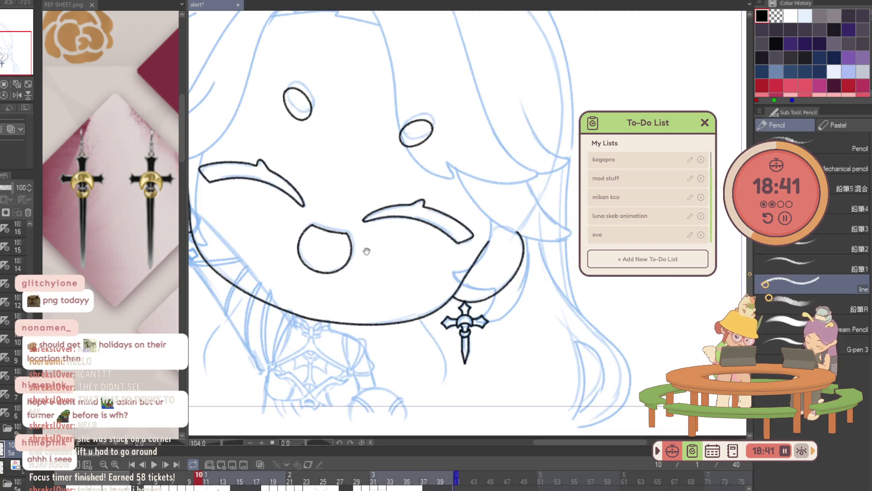
Zoom to 400% and ink the earring's ring, looping it down toward the blade.
{"action": "scroll", "coordinate": [472, 269], "scroll_direction": "up", "scroll_amount": 2}
{"action": "scroll", "coordinate": [472, 269], "scroll_direction": "up", "scroll_amount": 2}
{"action": "scroll", "coordinate": [472, 269], "scroll_direction": "up", "scroll_amount": 2}
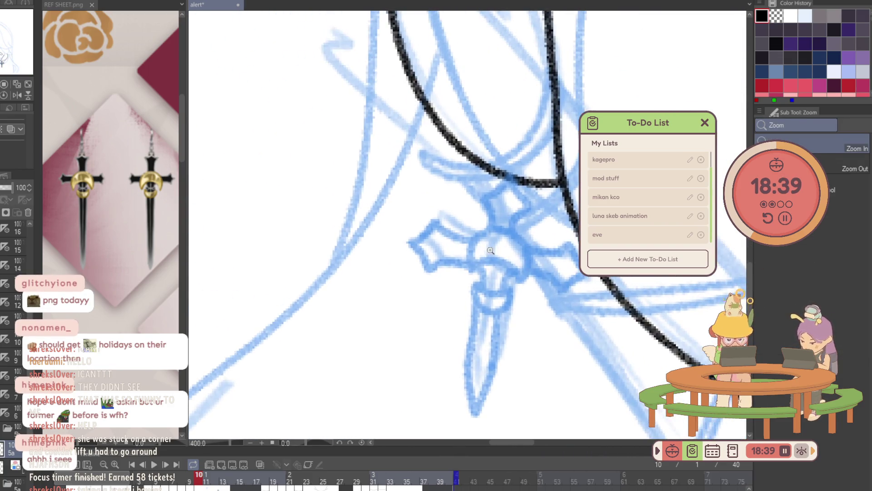
{"action": "left_click_drag", "start_coordinate": [472, 269], "coordinate": [519, 278]}
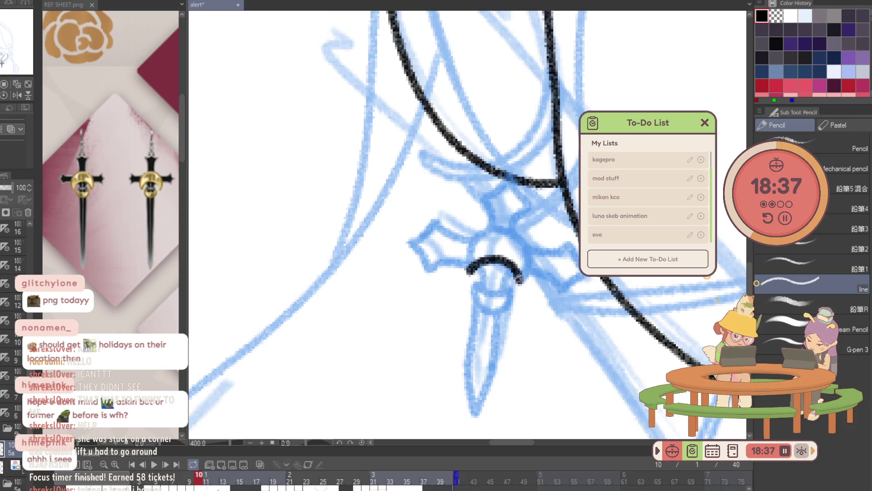
{"action": "mouse_move", "coordinate": [468, 271]}
{"action": "left_mouse_down"}
{"action": "mouse_move", "coordinate": [530, 254]}
{"action": "mouse_move", "coordinate": [522, 282]}
{"action": "mouse_move", "coordinate": [485, 293]}
{"action": "mouse_move", "coordinate": [516, 271]}
{"action": "left_mouse_up"}
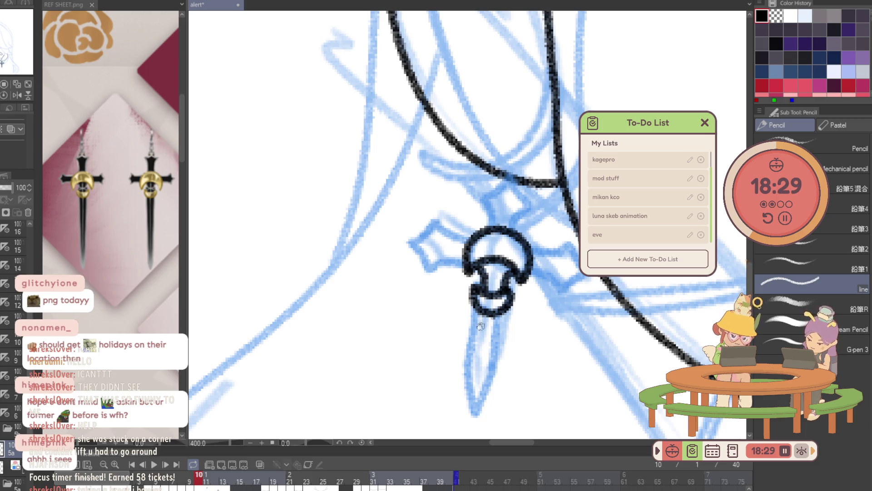
{"action": "mouse_move", "coordinate": [479, 310]}
{"action": "left_mouse_down"}
{"action": "mouse_move", "coordinate": [475, 414]}
{"action": "mouse_move", "coordinate": [499, 314]}
{"action": "left_mouse_up"}
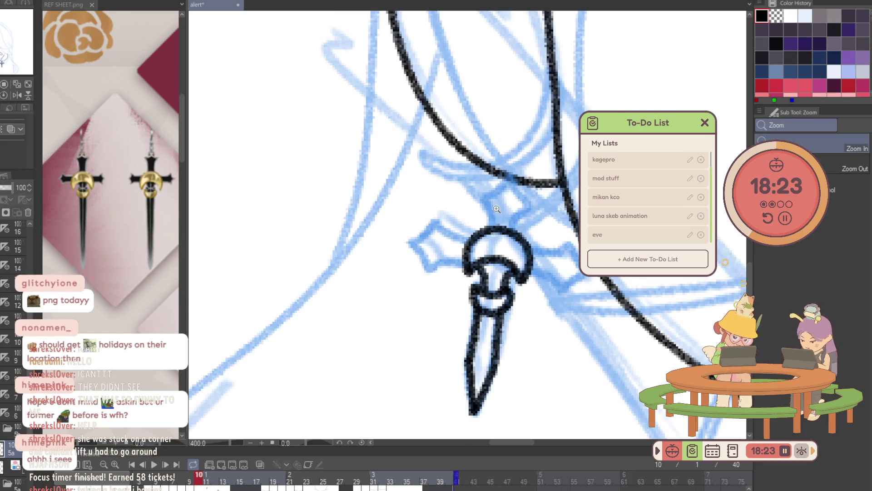
Ink the short top arm and the right arm of the cross, then scrub ahead to frame 18.
{"action": "scroll", "coordinate": [502, 306], "scroll_direction": "up", "scroll_amount": 1}
{"action": "mouse_move", "coordinate": [493, 230]}
{"action": "left_mouse_down"}
{"action": "mouse_move", "coordinate": [483, 197]}
{"action": "mouse_move", "coordinate": [505, 175]}
{"action": "mouse_move", "coordinate": [530, 199]}
{"action": "mouse_move", "coordinate": [512, 231]}
{"action": "mouse_move", "coordinate": [451, 243]}
{"action": "mouse_move", "coordinate": [427, 222]}
{"action": "mouse_move", "coordinate": [399, 250]}
{"action": "mouse_move", "coordinate": [421, 278]}
{"action": "mouse_move", "coordinate": [463, 269]}
{"action": "left_mouse_up"}
{"action": "mouse_move", "coordinate": [539, 275]}
{"action": "left_mouse_down"}
{"action": "mouse_move", "coordinate": [570, 298]}
{"action": "mouse_move", "coordinate": [597, 278]}
{"action": "left_mouse_up"}
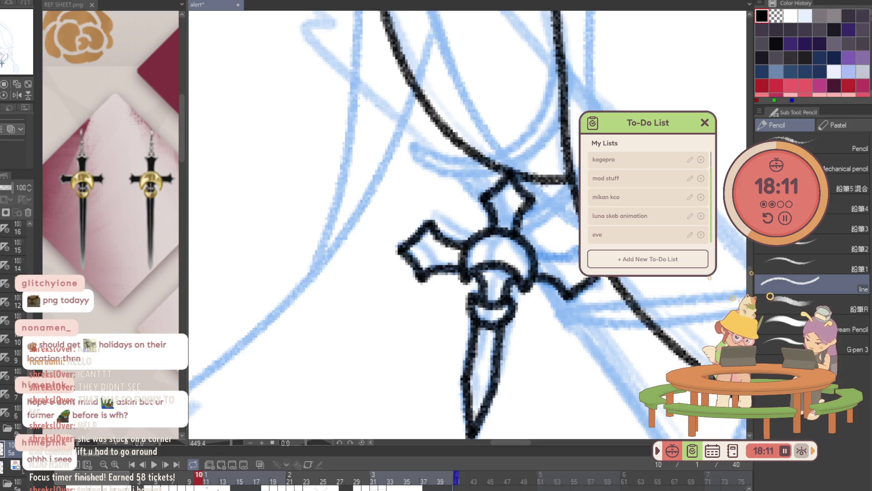
{"action": "left_click_drag", "start_coordinate": [572, 249], "coordinate": [546, 254]}
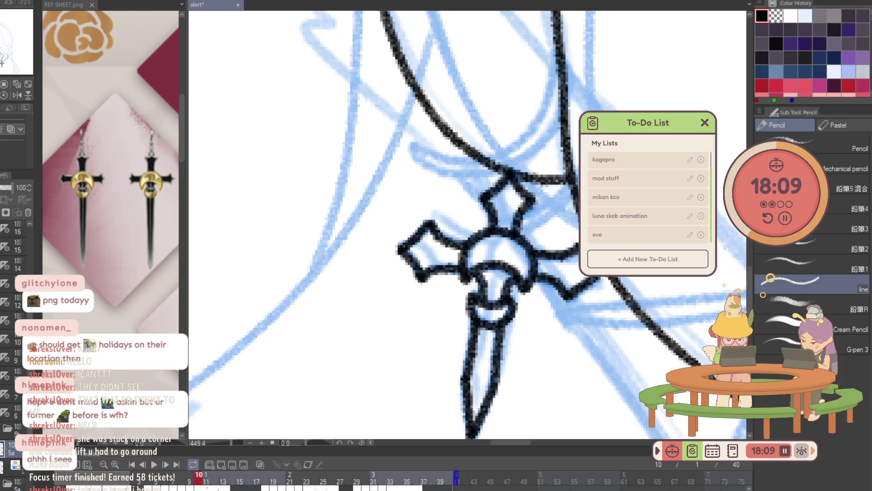
{"action": "key", "text": "ctrl+0"}
{"action": "left_click_drag", "start_coordinate": [203, 477], "coordinate": [266, 474]}
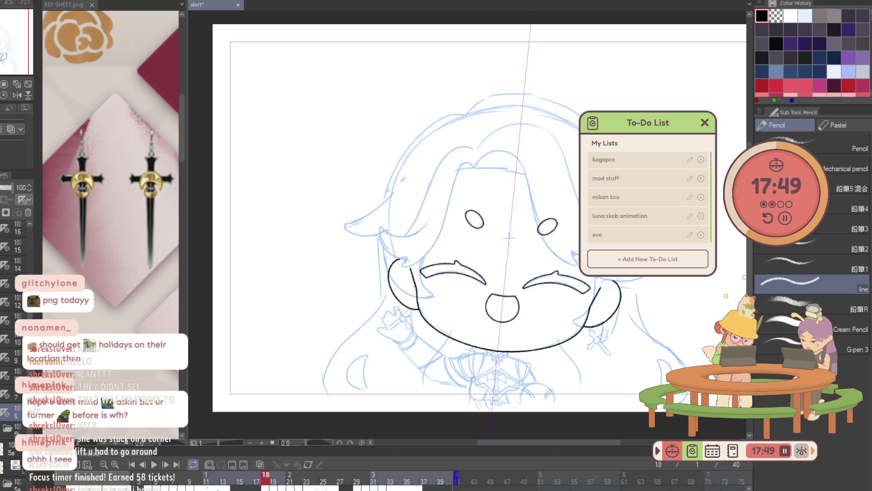
Jump to frame 18 and pick the blue earring sketch layer, clearing the selection.
{"action": "scroll", "coordinate": [664, 326], "scroll_direction": "up", "scroll_amount": 5}
{"action": "key", "text": "Right"}
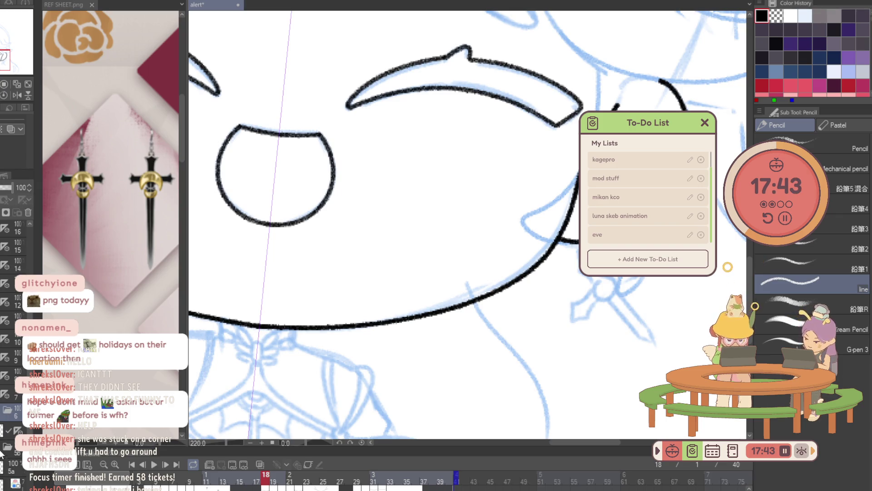
{"action": "scroll", "coordinate": [16, 318], "scroll_direction": "down", "scroll_amount": 2}
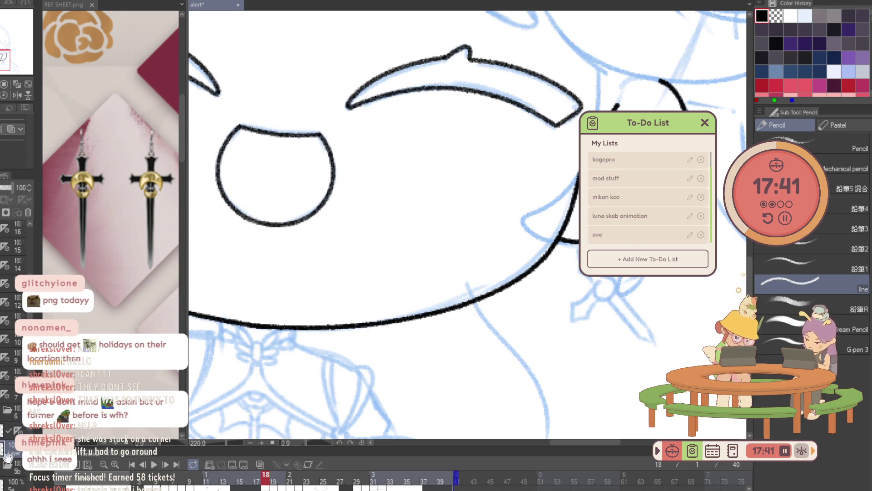
{"action": "left_click", "coordinate": [14, 407], "text": "ctrl"}
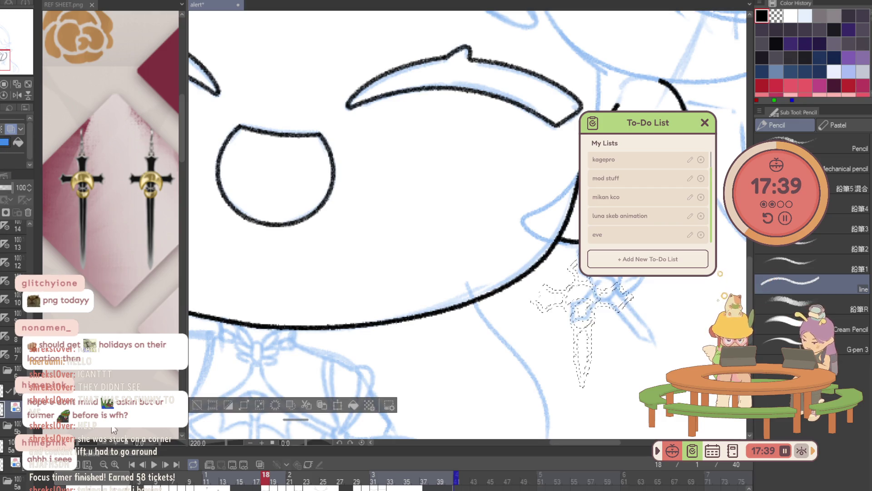
{"action": "key", "text": "ctrl+d"}
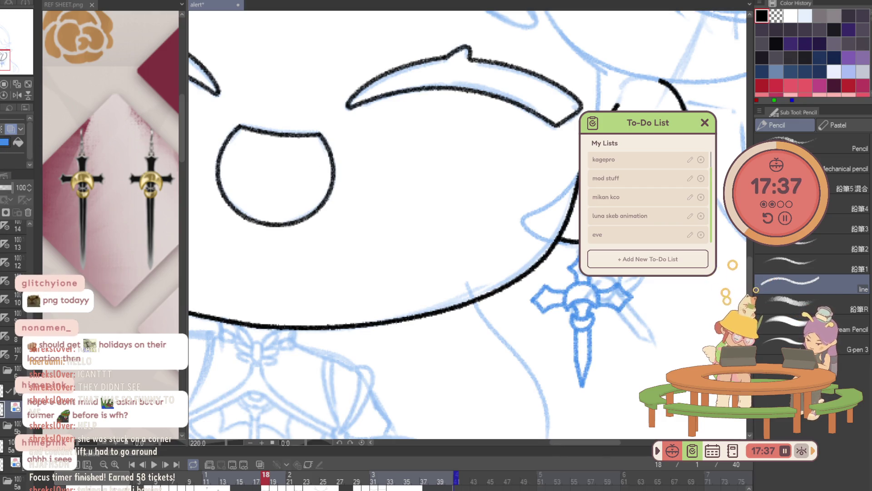
Lasso the blue earring sketch, move it up and right, and rotate it counterclockwise to a diagonal tilt.
{"action": "key", "text": "m"}
{"action": "left_click_drag", "start_coordinate": [563, 237], "coordinate": [654, 277]}
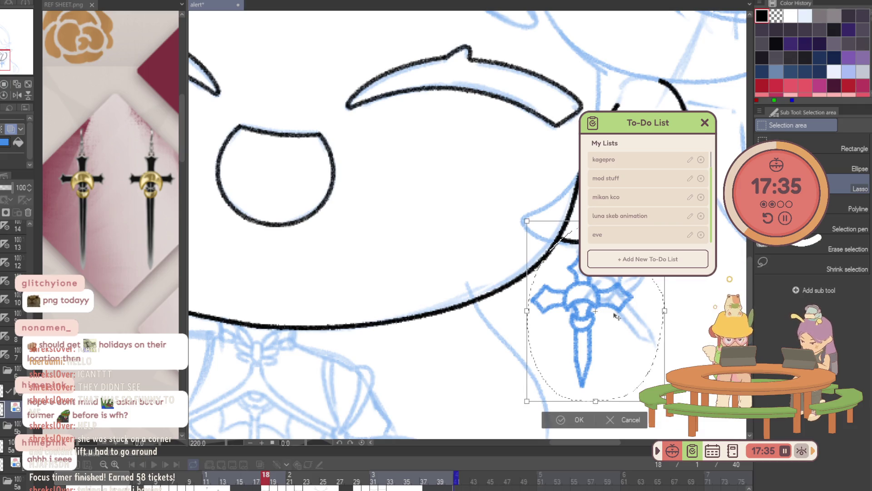
{"action": "left_click_drag", "start_coordinate": [612, 315], "coordinate": [623, 298]}
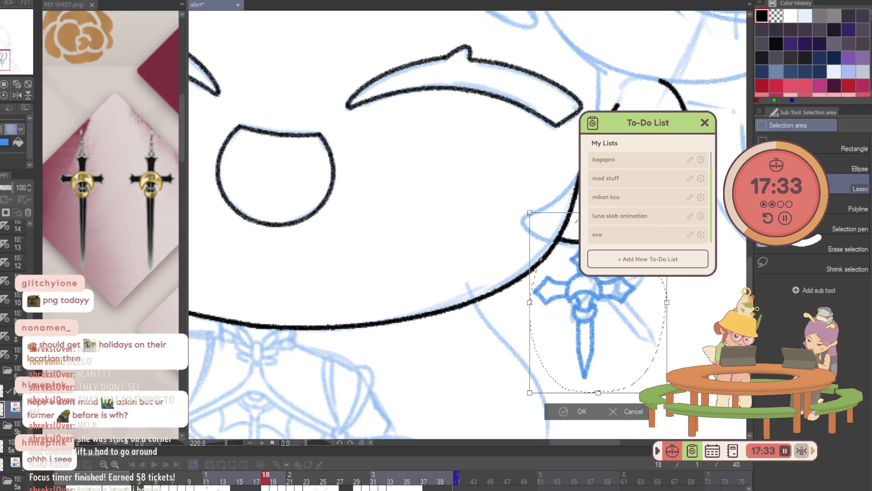
{"action": "left_click_drag", "start_coordinate": [747, 281], "coordinate": [657, 277]}
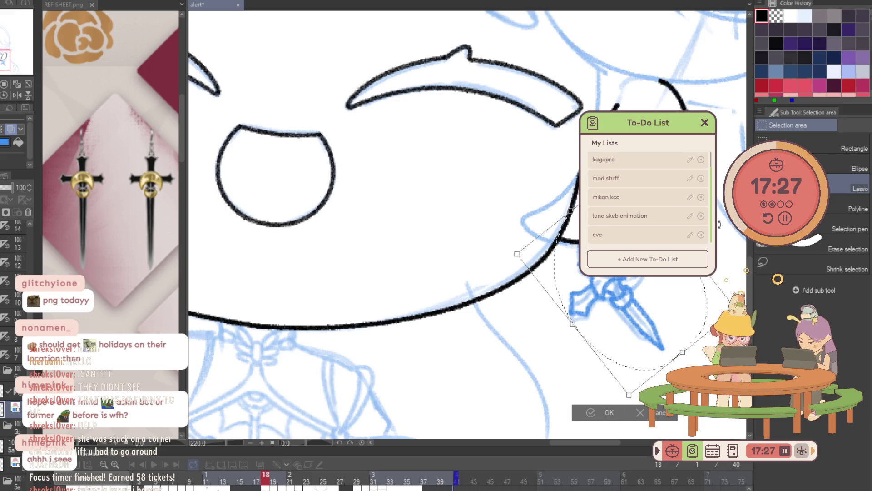
{"action": "key", "text": "Return"}
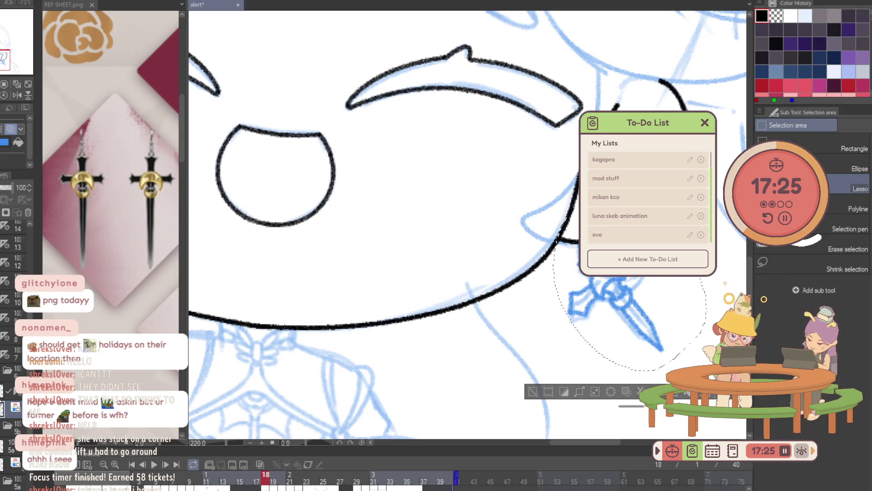
{"action": "left_click", "coordinate": [3, 407]}
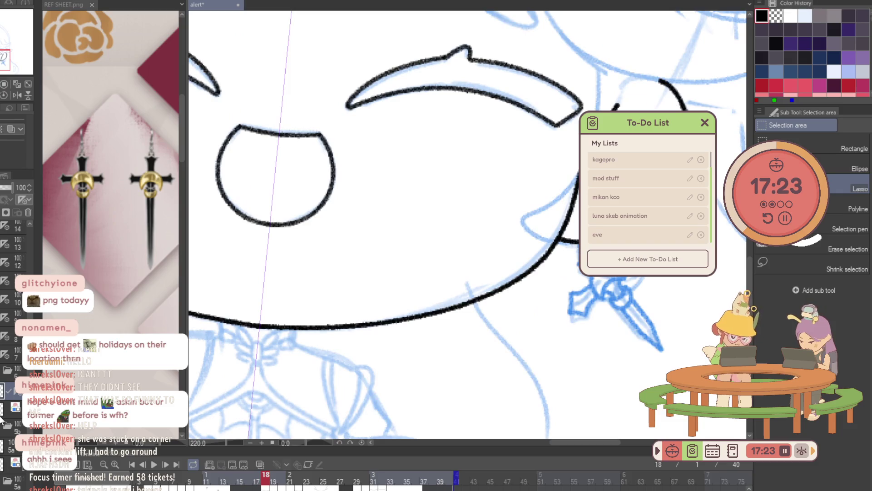
Zoom in and ink the earring's centre, ring curve, right hooked loop and lower left arm.
{"action": "key", "text": "p"}
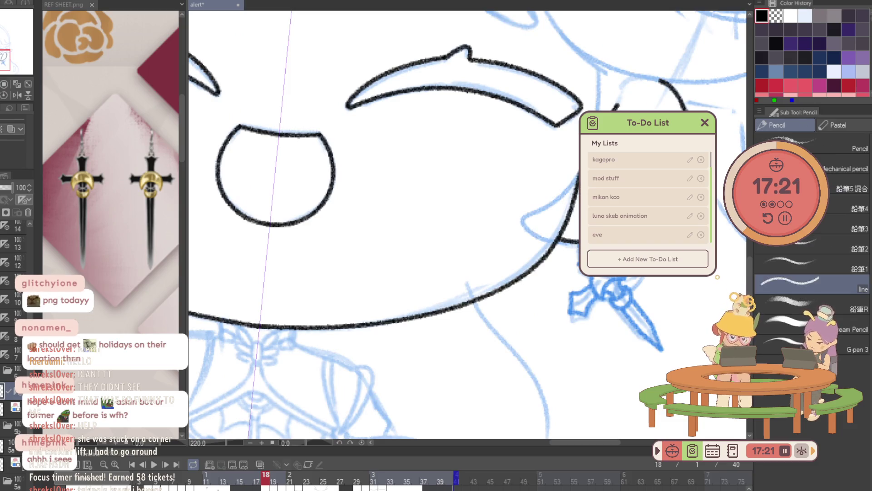
{"action": "scroll", "coordinate": [578, 313], "scroll_direction": "up", "scroll_amount": 4}
{"action": "left_click_drag", "start_coordinate": [579, 314], "coordinate": [584, 282]}
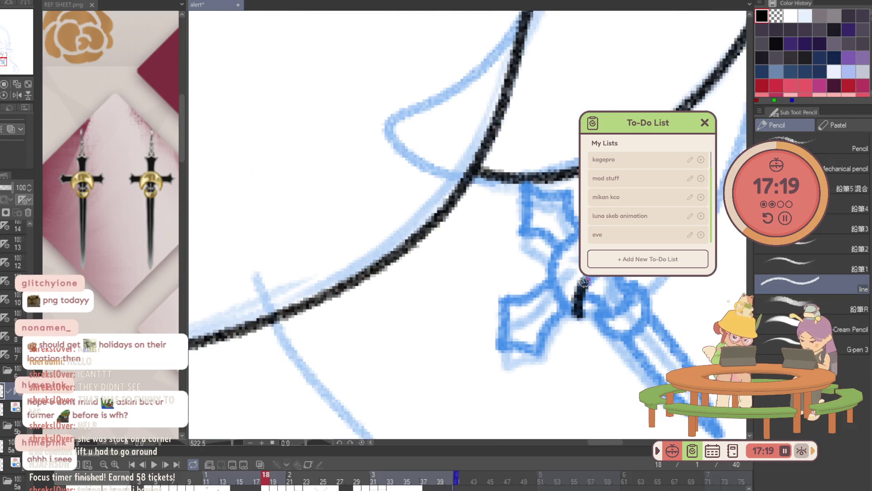
{"action": "left_click_drag", "start_coordinate": [580, 317], "coordinate": [568, 241]}
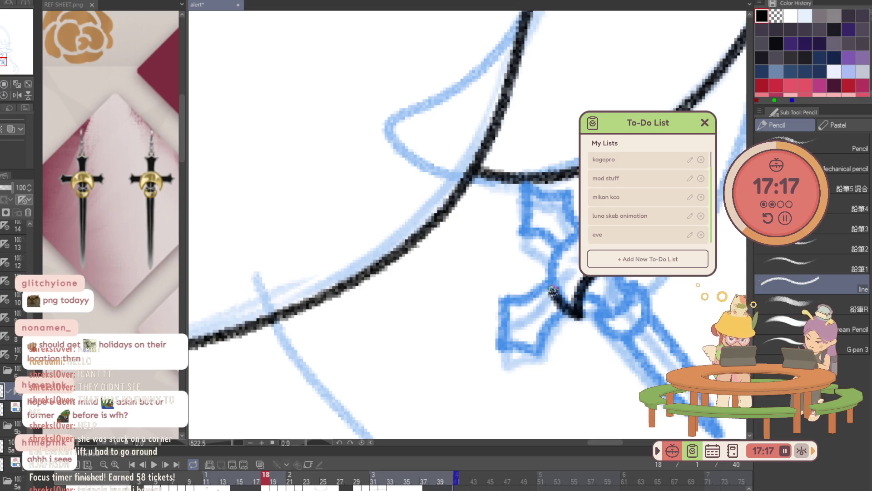
{"action": "mouse_move", "coordinate": [602, 314]}
{"action": "left_mouse_down"}
{"action": "mouse_move", "coordinate": [614, 335]}
{"action": "mouse_move", "coordinate": [641, 288]}
{"action": "left_mouse_up"}
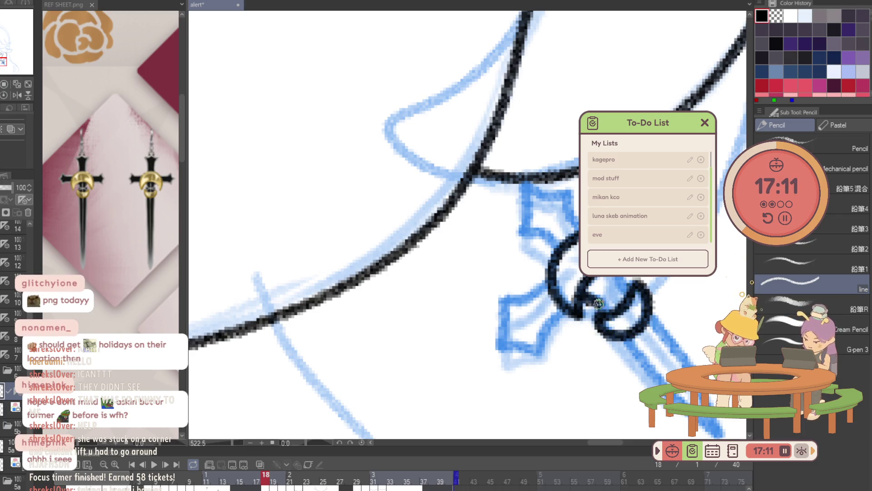
{"action": "mouse_move", "coordinate": [553, 278]}
{"action": "left_mouse_down"}
{"action": "mouse_move", "coordinate": [500, 328]}
{"action": "mouse_move", "coordinate": [547, 325]}
{"action": "mouse_move", "coordinate": [565, 310]}
{"action": "left_mouse_up"}
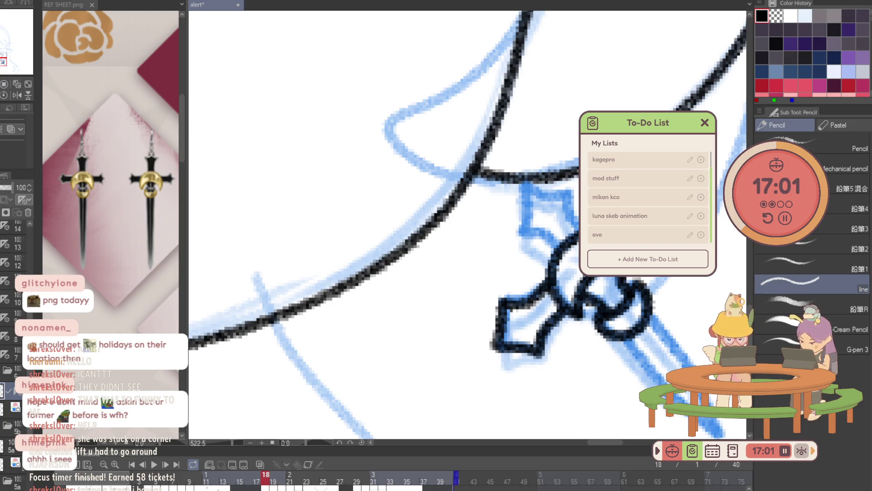
Ink the left and upper arms and the right side, redrawing the blade edge longer to the tip.
{"action": "mouse_move", "coordinate": [555, 249]}
{"action": "left_mouse_down"}
{"action": "mouse_move", "coordinate": [540, 230]}
{"action": "mouse_move", "coordinate": [519, 227]}
{"action": "mouse_move", "coordinate": [526, 185]}
{"action": "mouse_move", "coordinate": [568, 199]}
{"action": "left_mouse_up"}
{"action": "left_click_drag", "start_coordinate": [574, 225], "coordinate": [488, 141]}
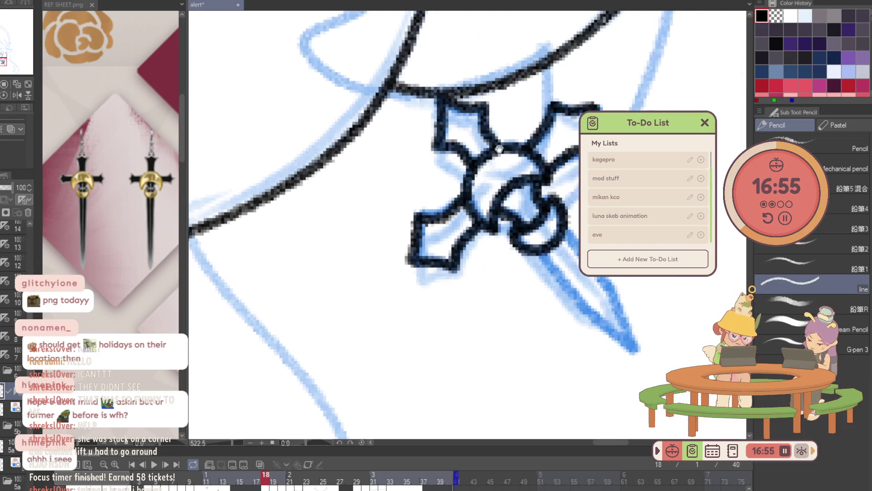
{"action": "left_click_drag", "start_coordinate": [540, 248], "coordinate": [584, 299]}
{"action": "key", "text": "ctrl+z"}
{"action": "mouse_move", "coordinate": [541, 249]}
{"action": "left_mouse_down"}
{"action": "mouse_move", "coordinate": [639, 352]}
{"action": "mouse_move", "coordinate": [575, 236]}
{"action": "left_mouse_up"}
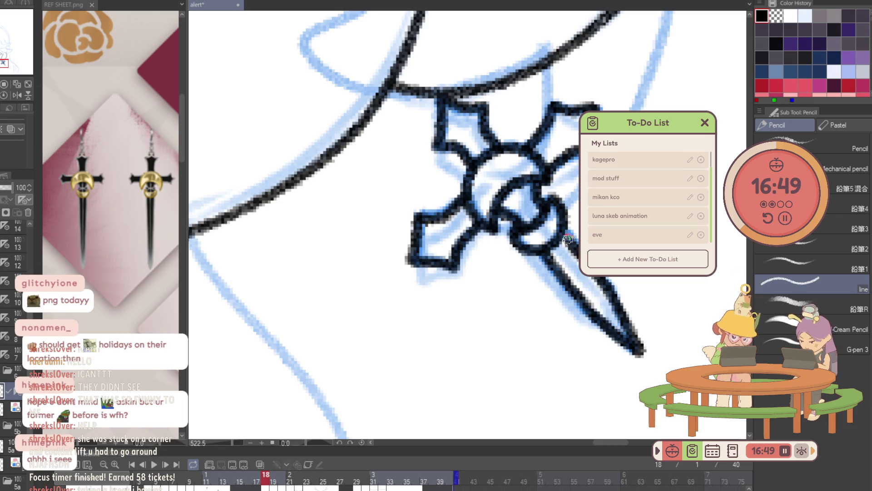
{"action": "scroll", "coordinate": [487, 156], "scroll_direction": "down", "scroll_amount": 5}
Delete the blue earring sketch layer and step forward to frame 19.
{"action": "key", "text": "p"}
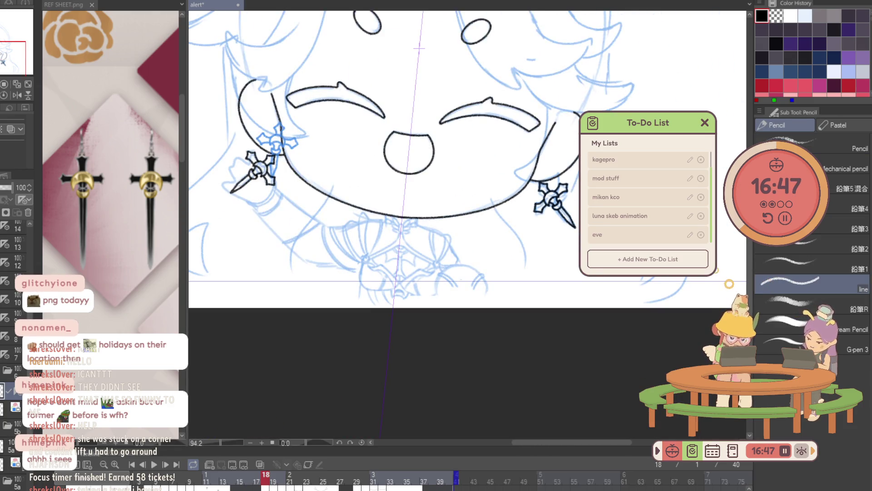
{"action": "left_click", "coordinate": [28, 218]}
{"action": "left_click", "coordinate": [28, 213]}
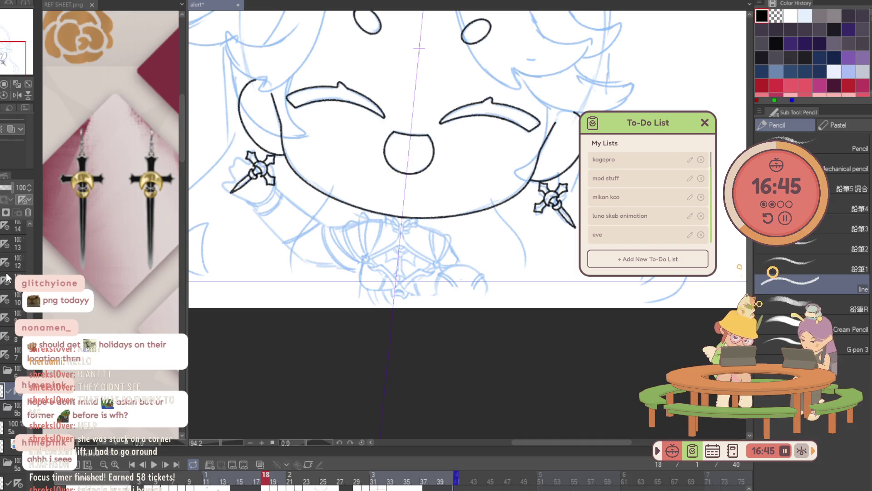
{"action": "key", "text": "Right"}
{"action": "key", "text": "Left"}
{"action": "key", "text": "Right"}
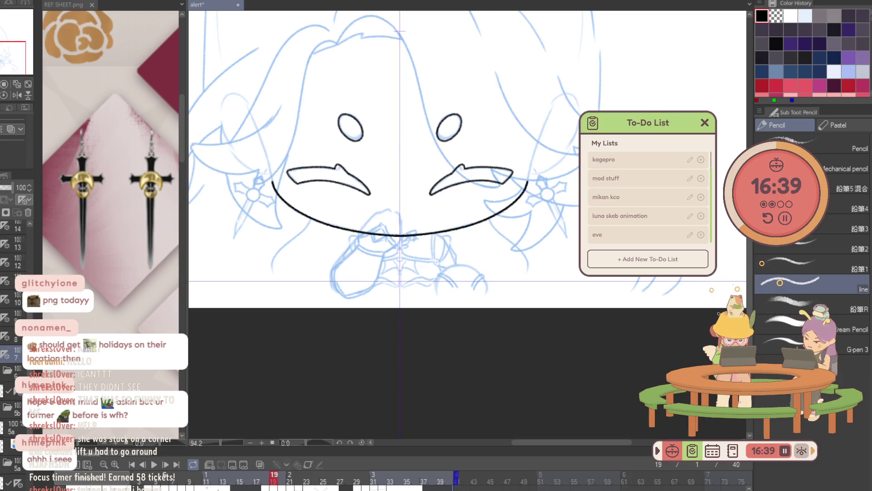
Preview the animation from frame 4, then paste the earring sketches onto a new layer.
{"action": "left_click", "coordinate": [208, 474]}
{"action": "left_click", "coordinate": [148, 477]}
{"action": "key", "text": "space"}
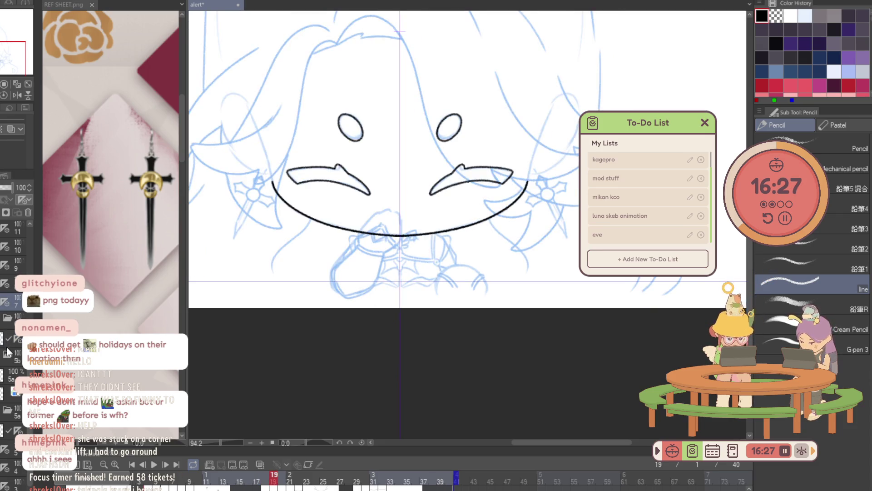
{"action": "key", "text": "ctrl+shift+n"}
{"action": "key", "text": "ctrl+v"}
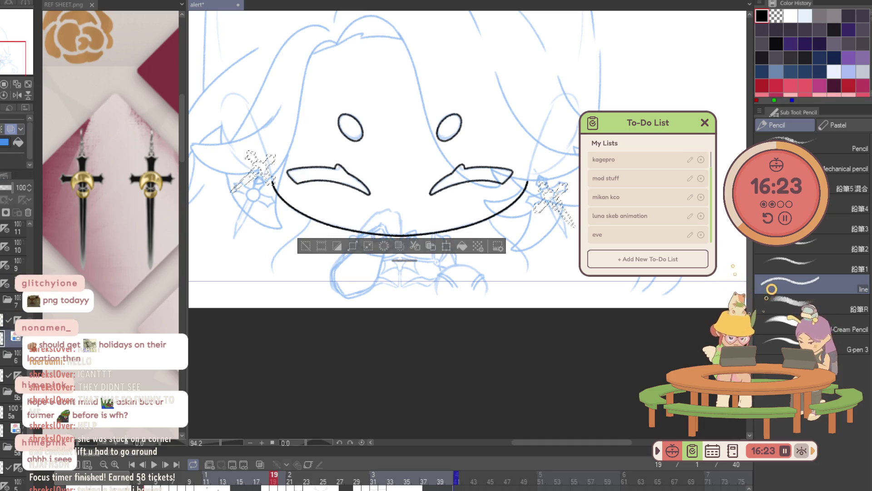
Lasso the sketched earring and rotate it about 30° clockwise.
{"action": "key", "text": "ctrl+d"}
{"action": "scroll", "coordinate": [571, 206], "scroll_direction": "up", "scroll_amount": 5}
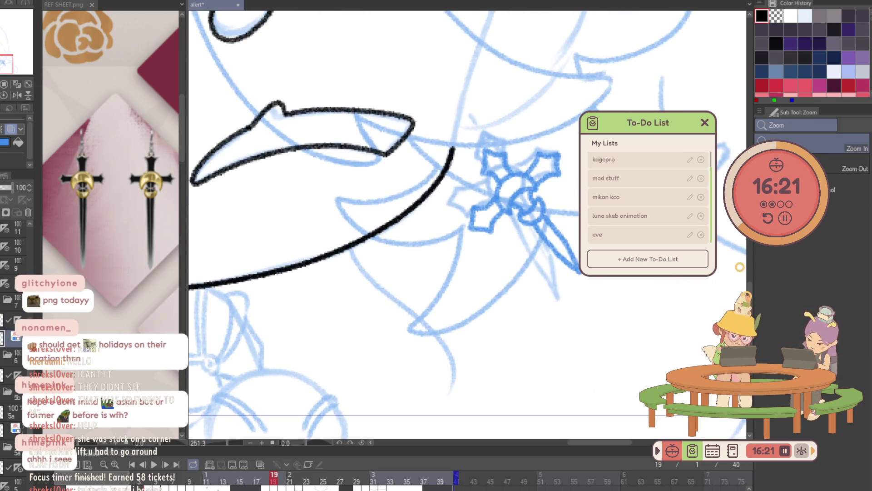
{"action": "key", "text": "m"}
{"action": "mouse_move", "coordinate": [522, 104]}
{"action": "left_mouse_down"}
{"action": "mouse_move", "coordinate": [459, 261]}
{"action": "mouse_move", "coordinate": [590, 273]}
{"action": "left_mouse_up"}
{"action": "key", "text": "ctrl+t"}
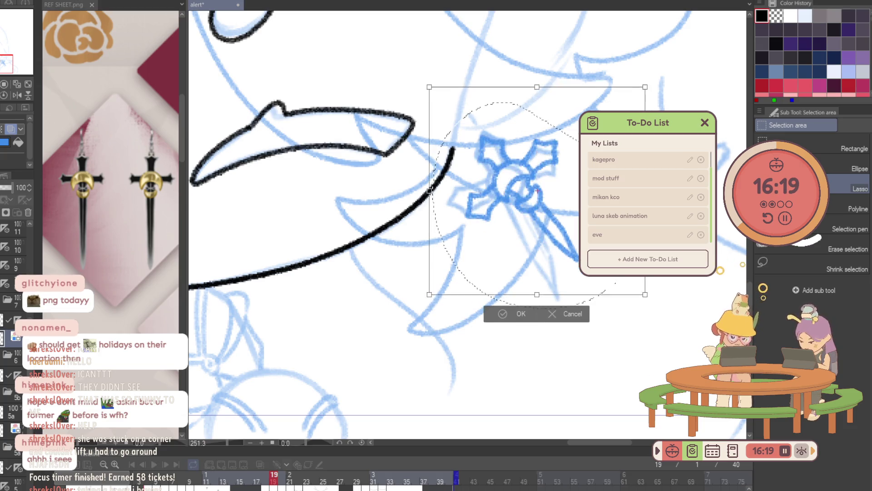
{"action": "mouse_move", "coordinate": [645, 236]}
{"action": "left_mouse_down"}
{"action": "mouse_move", "coordinate": [623, 295]}
{"action": "mouse_move", "coordinate": [656, 254]}
{"action": "mouse_move", "coordinate": [652, 262]}
{"action": "left_mouse_up"}
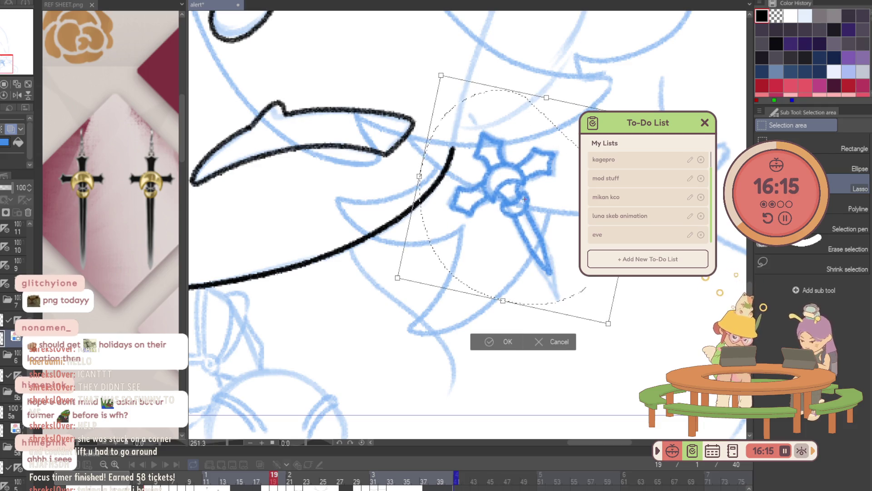
{"action": "key", "text": "Return"}
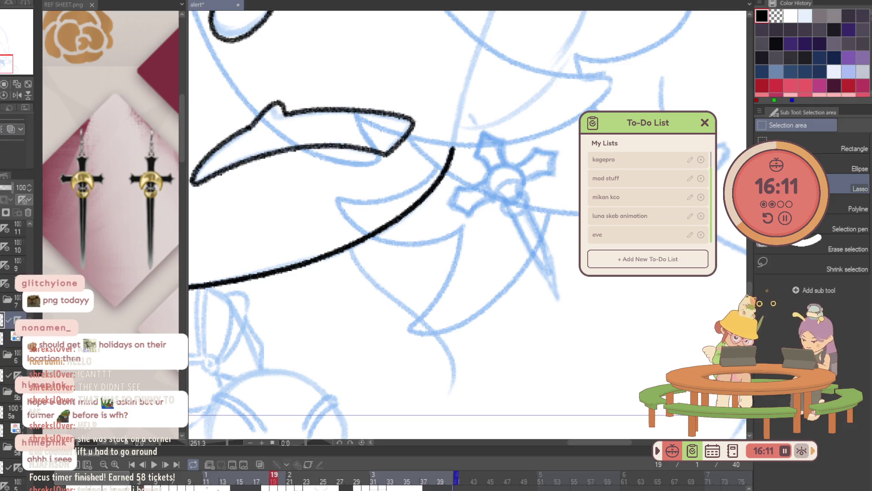
Zoom in and, on the lineart layer, ink the crescent's upper curve and lower edge.
{"action": "key", "text": "/"}
{"action": "left_click", "coordinate": [482, 161]}
{"action": "key", "text": "p"}
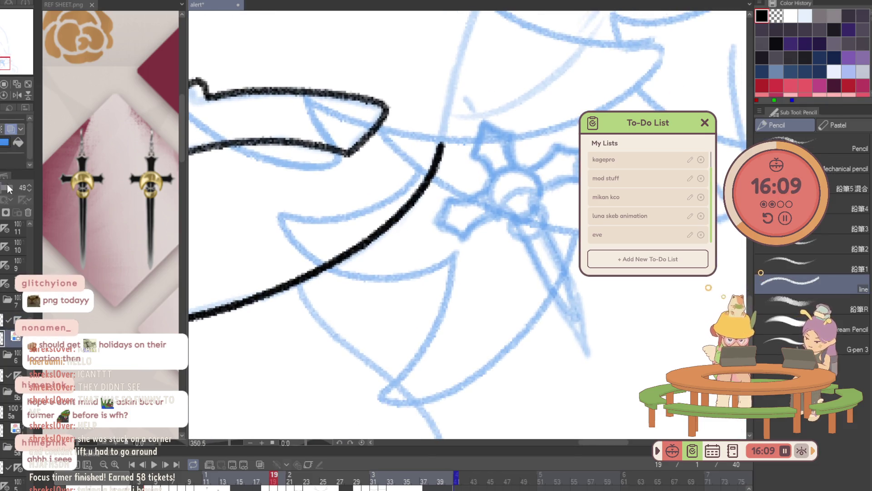
{"action": "left_click", "coordinate": [2, 321]}
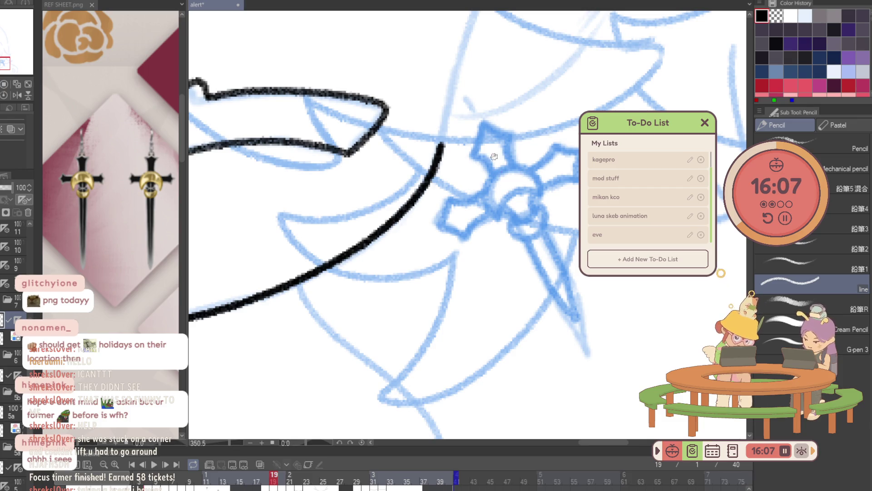
{"action": "mouse_move", "coordinate": [497, 220]}
{"action": "left_mouse_down"}
{"action": "mouse_move", "coordinate": [517, 191]}
{"action": "mouse_move", "coordinate": [542, 186]}
{"action": "left_mouse_up"}
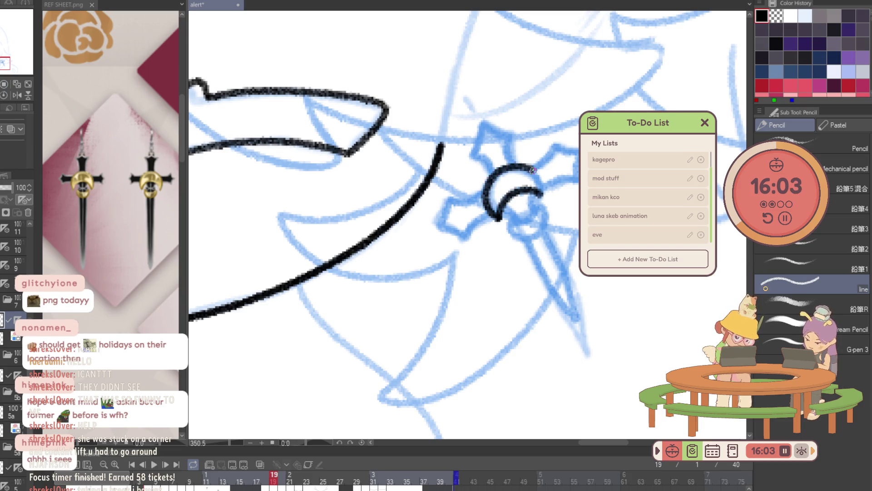
{"action": "mouse_move", "coordinate": [507, 221]}
{"action": "left_mouse_down"}
{"action": "mouse_move", "coordinate": [543, 212]}
{"action": "mouse_move", "coordinate": [527, 223]}
{"action": "mouse_move", "coordinate": [534, 195]}
{"action": "left_mouse_up"}
Ink both dagger blade edges, the crossguard, and the cross's upper-left arm.
{"action": "mouse_move", "coordinate": [527, 237]}
{"action": "left_mouse_down"}
{"action": "mouse_move", "coordinate": [550, 288]}
{"action": "mouse_move", "coordinate": [575, 317]}
{"action": "mouse_move", "coordinate": [541, 226]}
{"action": "left_mouse_up"}
{"action": "mouse_move", "coordinate": [469, 205]}
{"action": "left_mouse_down"}
{"action": "mouse_move", "coordinate": [472, 287]}
{"action": "mouse_move", "coordinate": [458, 249]}
{"action": "left_mouse_up"}
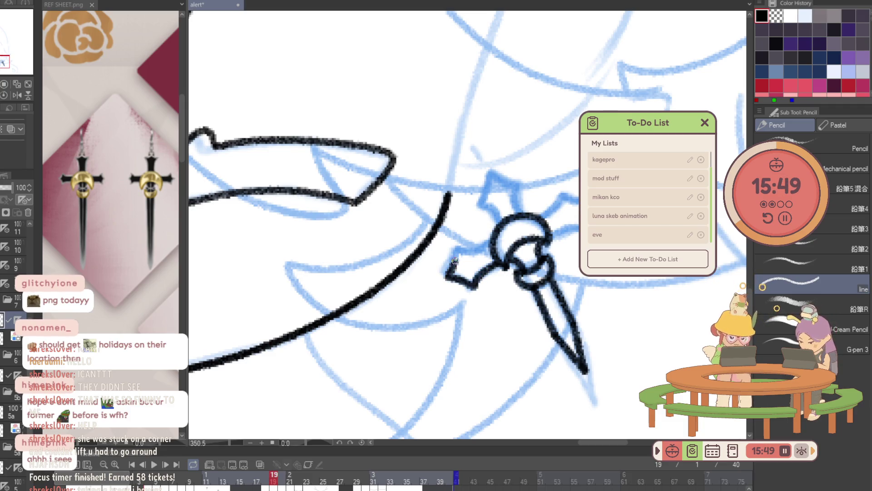
{"action": "left_click_drag", "start_coordinate": [458, 249], "coordinate": [496, 238]}
{"action": "mouse_move", "coordinate": [541, 216]}
{"action": "left_mouse_down"}
{"action": "mouse_move", "coordinate": [569, 197]}
{"action": "mouse_move", "coordinate": [552, 233]}
{"action": "left_mouse_up"}
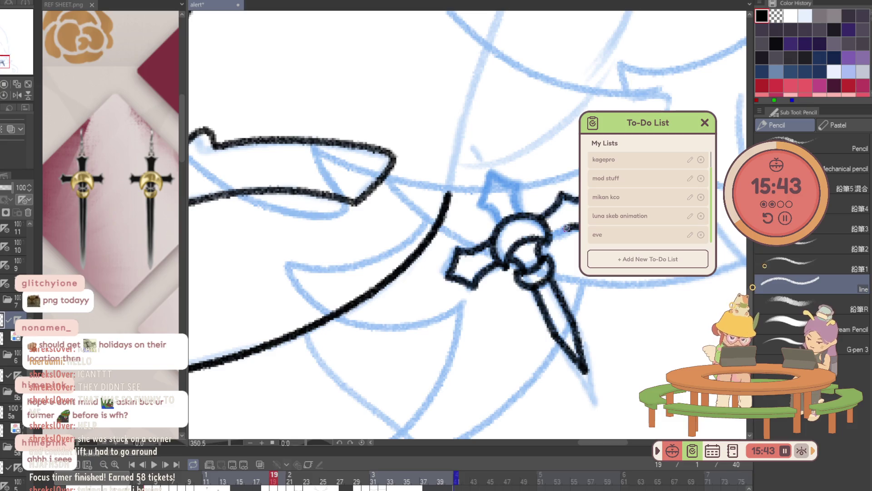
{"action": "mouse_move", "coordinate": [502, 225]}
{"action": "left_mouse_down"}
{"action": "mouse_move", "coordinate": [482, 203]}
{"action": "mouse_move", "coordinate": [488, 175]}
{"action": "mouse_move", "coordinate": [520, 186]}
{"action": "mouse_move", "coordinate": [523, 213]}
{"action": "left_mouse_up"}
{"action": "scroll", "coordinate": [522, 168], "scroll_direction": "down", "scroll_amount": 4}
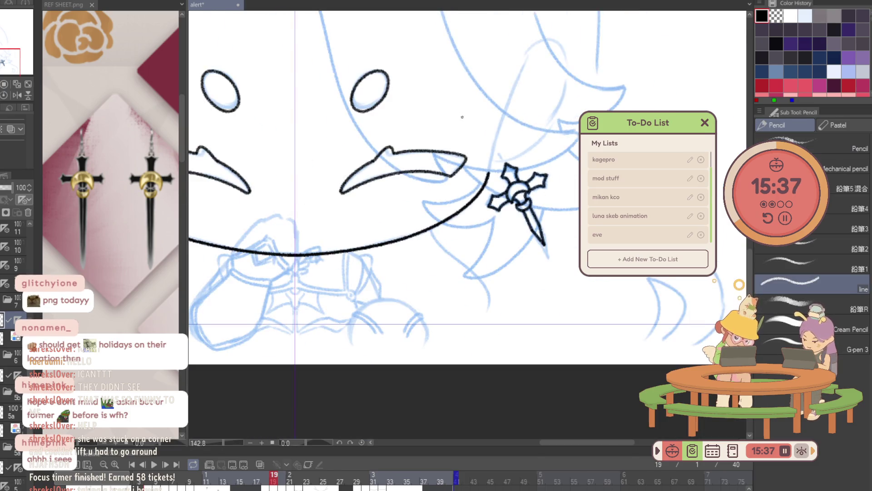
Check the lines with a horizontal flip, advance to frame 20, unflip, and select Layer 1.
{"action": "scroll", "coordinate": [468, 191], "scroll_direction": "left", "scroll_amount": 3}
{"action": "key", "text": "h"}
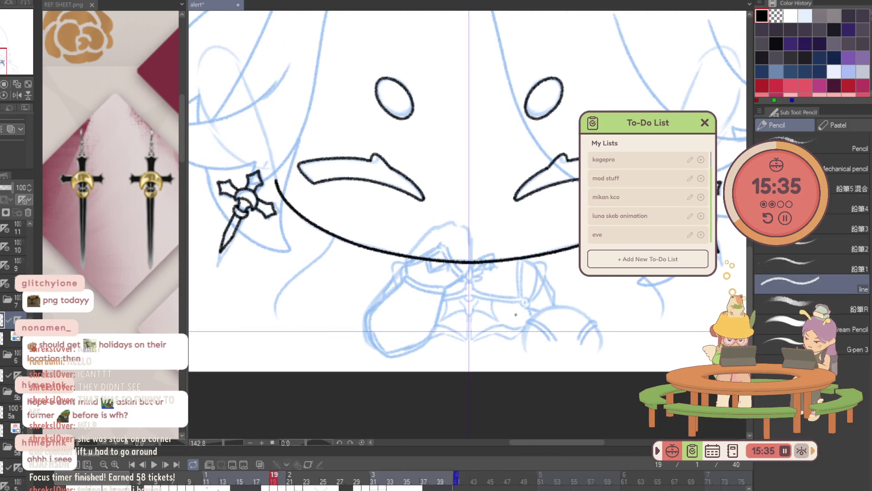
{"action": "key", "text": "ctrl+z"}
{"action": "mouse_move", "coordinate": [572, 305]}
{"action": "left_mouse_down"}
{"action": "mouse_move", "coordinate": [572, 324]}
{"action": "mouse_move", "coordinate": [364, 331]}
{"action": "left_mouse_up"}
{"action": "key", "text": "h"}
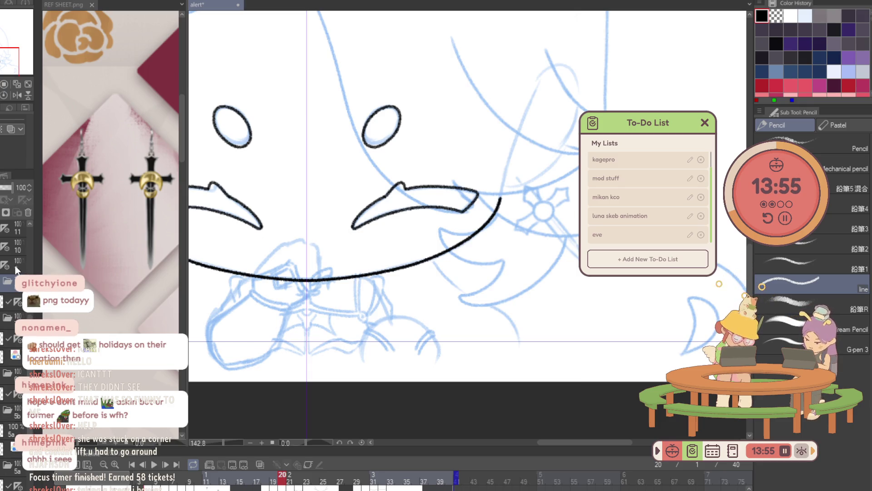
{"action": "left_click", "coordinate": [14, 300]}
Copy the inked earring from frame 19 and paste it onto the layer in frame 20.
{"action": "left_click", "coordinate": [3, 320]}
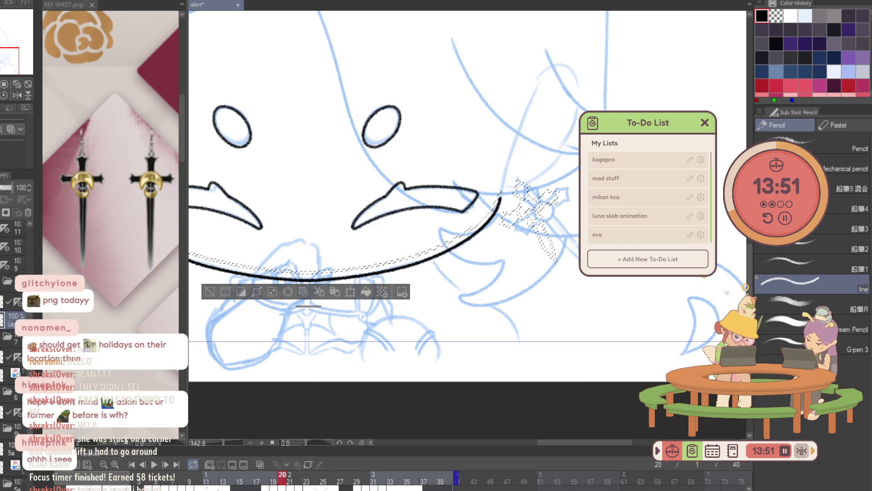
{"action": "key", "text": "comma"}
{"action": "key", "text": "e"}
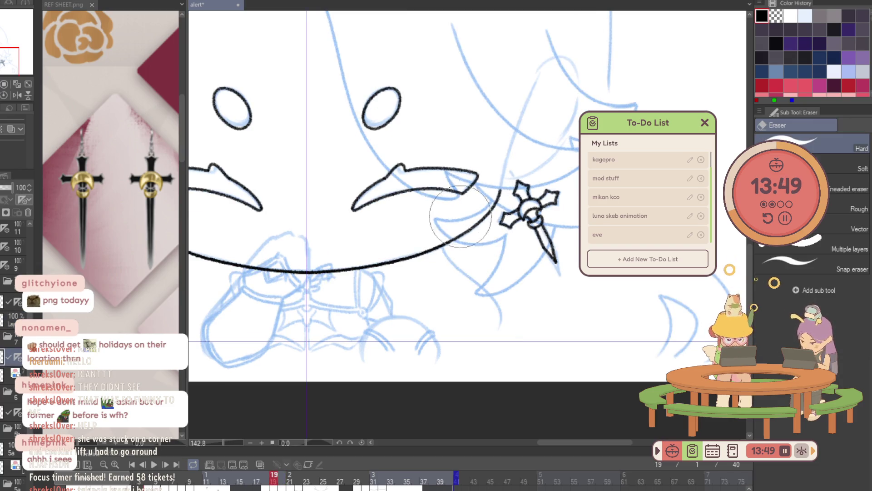
{"action": "key", "text": "comma"}
{"action": "key", "text": "period"}
{"action": "key", "text": "period"}
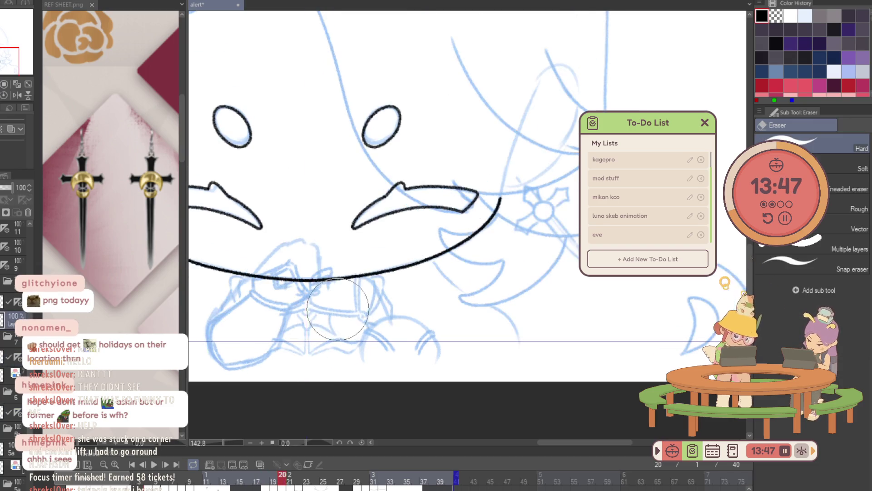
{"action": "left_click", "coordinate": [17, 302]}
{"action": "key", "text": "ctrl+z"}
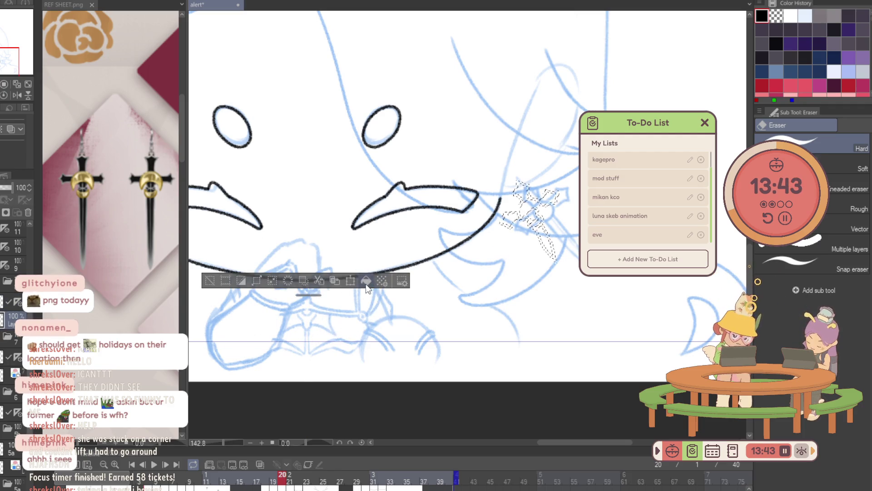
Lasso the pasted earring and rotate it clockwise, shifting it right beside the face.
{"action": "key", "text": "slash"}
{"action": "left_click", "coordinate": [591, 214]}
{"action": "key", "text": "m"}
{"action": "mouse_move", "coordinate": [512, 110]}
{"action": "left_mouse_down"}
{"action": "mouse_move", "coordinate": [404, 299]}
{"action": "mouse_move", "coordinate": [591, 277]}
{"action": "left_mouse_up"}
{"action": "key", "text": "ctrl+t"}
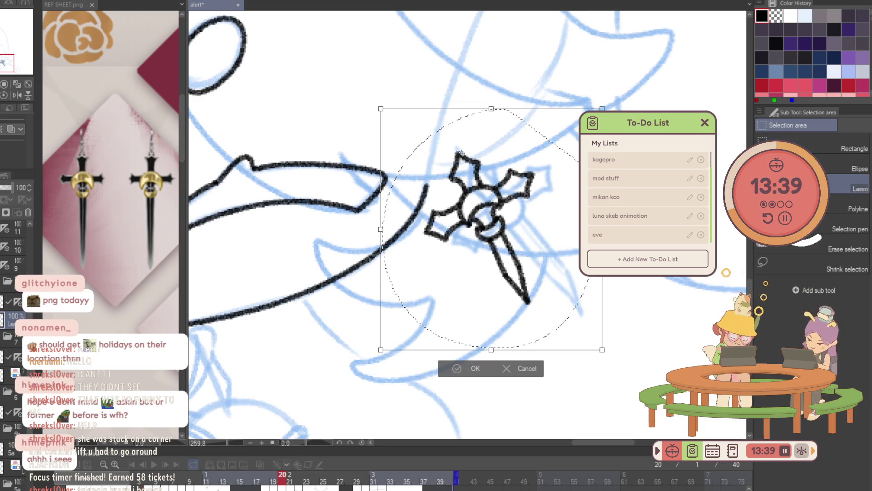
{"action": "left_click_drag", "start_coordinate": [461, 153], "coordinate": [474, 160]}
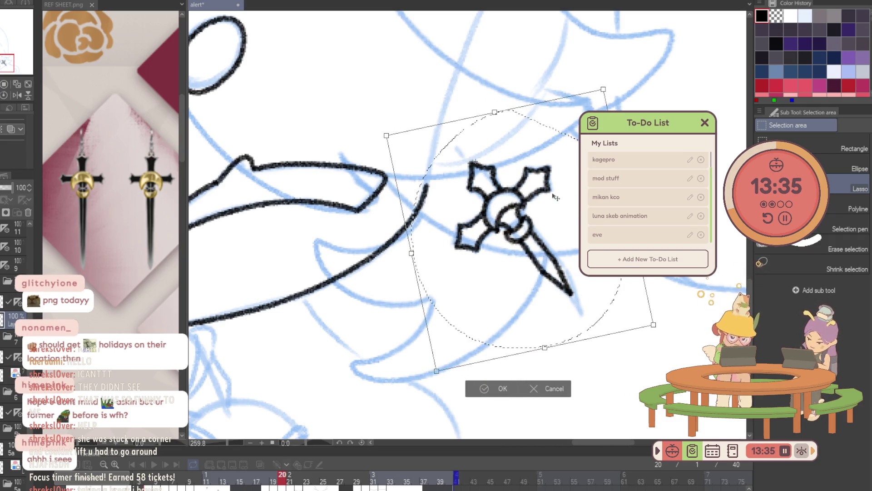
{"action": "key", "text": "Return"}
{"action": "key", "text": "ctrl+d"}
Tint the earring layer blue with layer color and lower its opacity to 77.
{"action": "left_click", "coordinate": [11, 128]}
{"action": "left_click", "coordinate": [7, 190]}
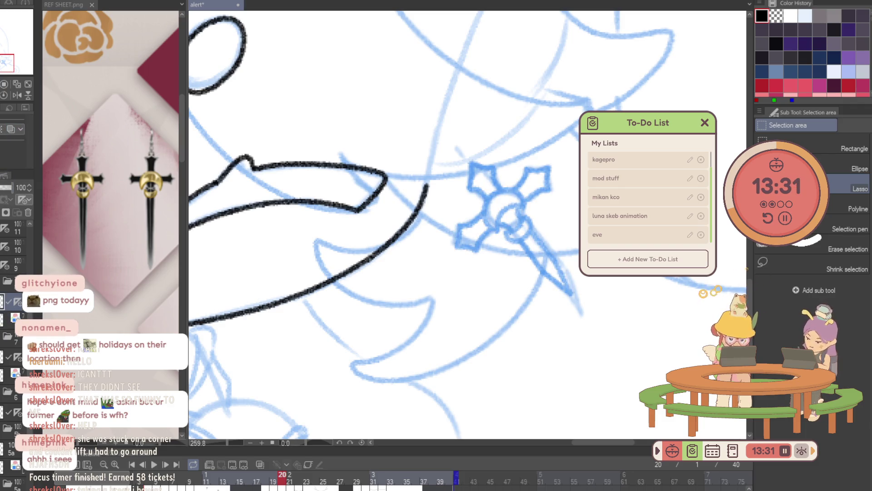
{"action": "key", "text": "p"}
{"action": "scroll", "coordinate": [492, 186], "scroll_direction": "up", "scroll_amount": 2}
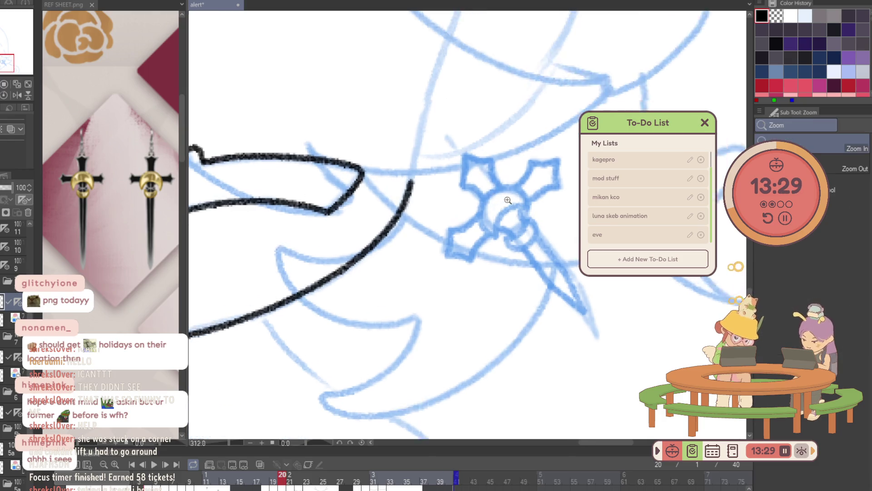
Ink the earring's crescent outline and inner ring loop in black over the guide.
{"action": "scroll", "coordinate": [491, 186], "scroll_direction": "up", "scroll_amount": 2}
{"action": "scroll", "coordinate": [492, 187], "scroll_direction": "up", "scroll_amount": 1}
{"action": "left_click_drag", "start_coordinate": [490, 255], "coordinate": [544, 209]}
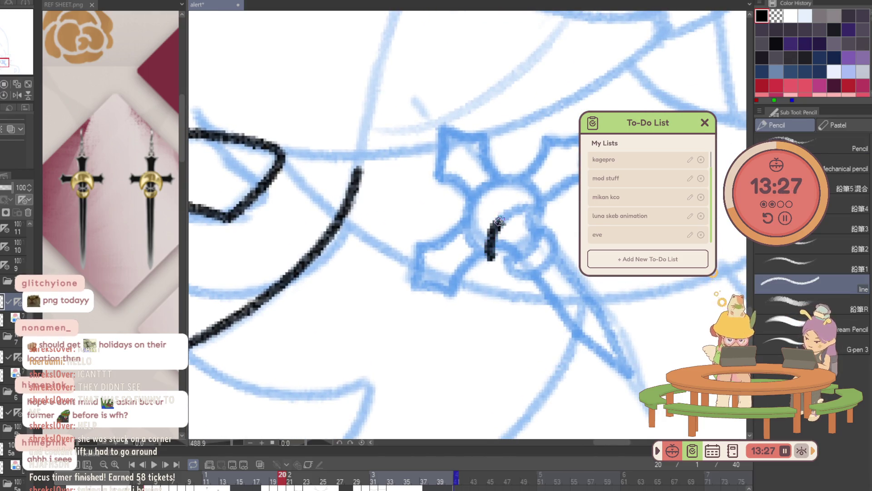
{"action": "mouse_move", "coordinate": [489, 255]}
{"action": "left_mouse_down"}
{"action": "mouse_move", "coordinate": [542, 198]}
{"action": "mouse_move", "coordinate": [541, 212]}
{"action": "left_mouse_up"}
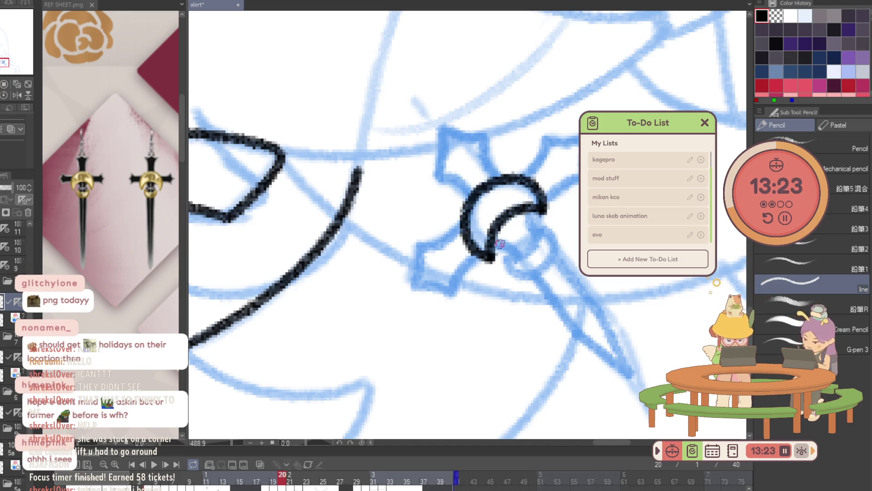
{"action": "left_click_drag", "start_coordinate": [505, 245], "coordinate": [522, 258]}
{"action": "mouse_move", "coordinate": [530, 214]}
{"action": "left_mouse_down"}
{"action": "mouse_move", "coordinate": [505, 260]}
{"action": "mouse_move", "coordinate": [520, 263]}
{"action": "left_mouse_up"}
{"action": "mouse_move", "coordinate": [545, 227]}
{"action": "left_mouse_down"}
{"action": "mouse_move", "coordinate": [519, 260]}
{"action": "mouse_move", "coordinate": [543, 243]}
{"action": "left_mouse_up"}
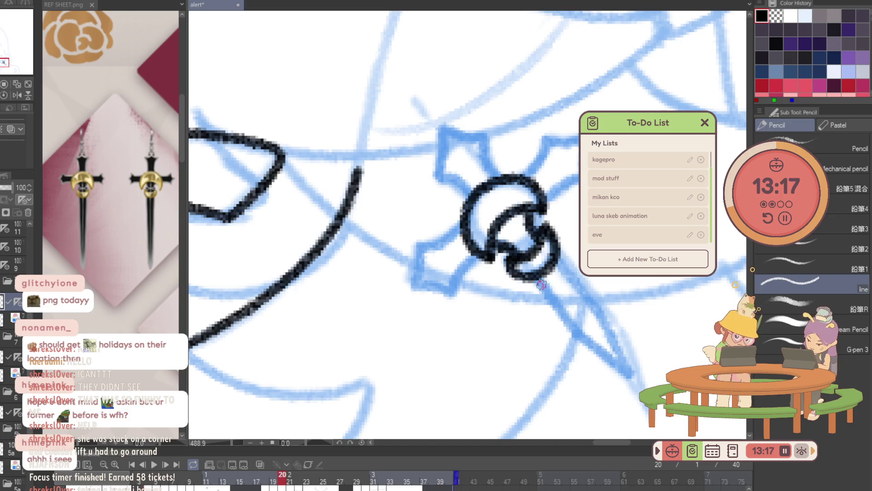
Ink the dagger blade and cross arms, check the whole face, then advance to frame 21.
{"action": "mouse_move", "coordinate": [540, 286]}
{"action": "left_mouse_down"}
{"action": "mouse_move", "coordinate": [626, 373]}
{"action": "mouse_move", "coordinate": [551, 254]}
{"action": "left_mouse_up"}
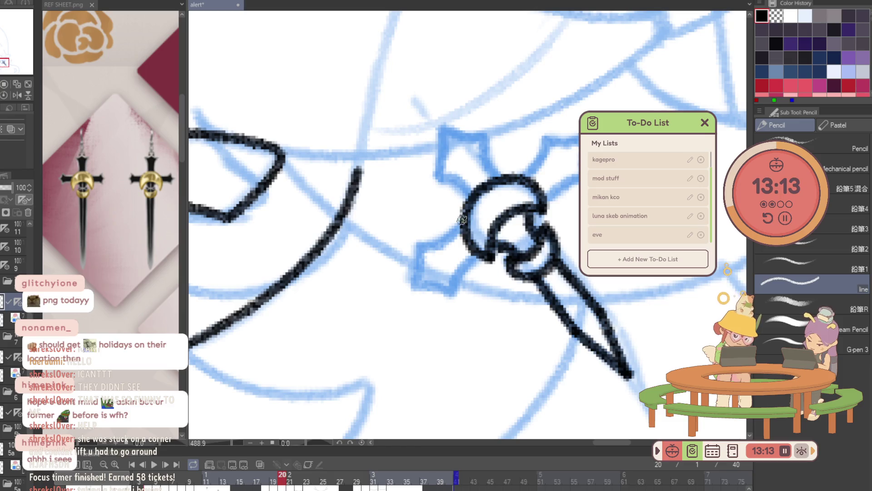
{"action": "mouse_move", "coordinate": [466, 194]}
{"action": "left_mouse_down"}
{"action": "mouse_move", "coordinate": [441, 138]}
{"action": "mouse_move", "coordinate": [497, 176]}
{"action": "left_mouse_up"}
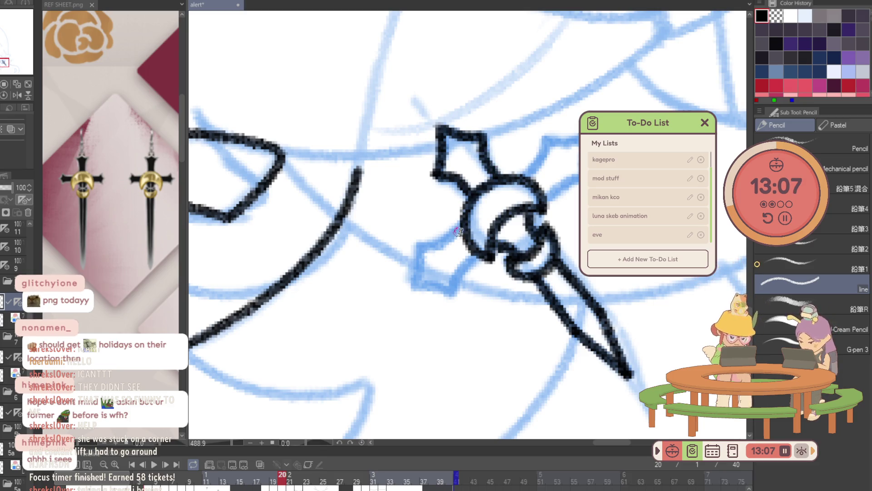
{"action": "mouse_move", "coordinate": [455, 234]}
{"action": "left_mouse_down"}
{"action": "mouse_move", "coordinate": [416, 286]}
{"action": "mouse_move", "coordinate": [462, 265]}
{"action": "left_mouse_up"}
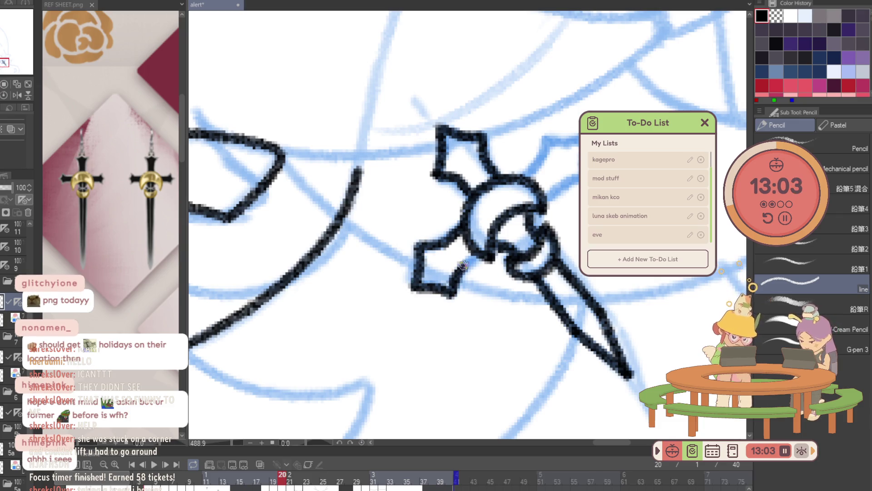
{"action": "left_click_drag", "start_coordinate": [526, 177], "coordinate": [580, 140]}
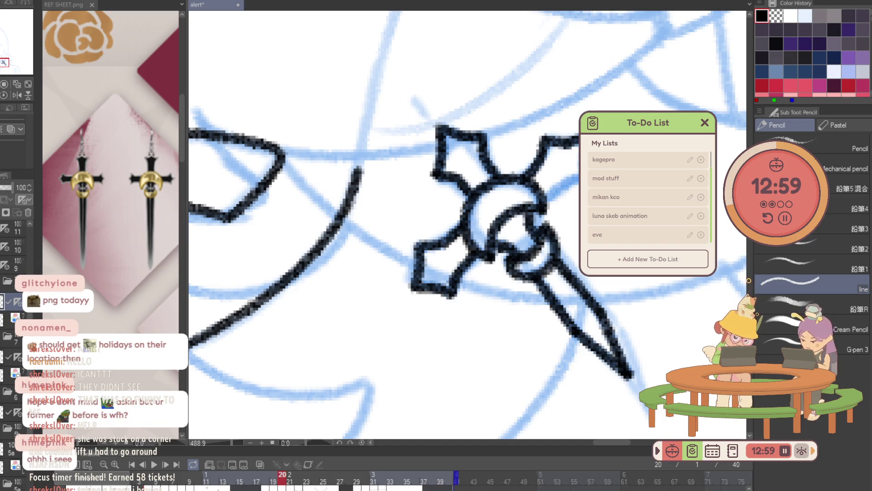
{"action": "left_click_drag", "start_coordinate": [545, 191], "coordinate": [521, 154]}
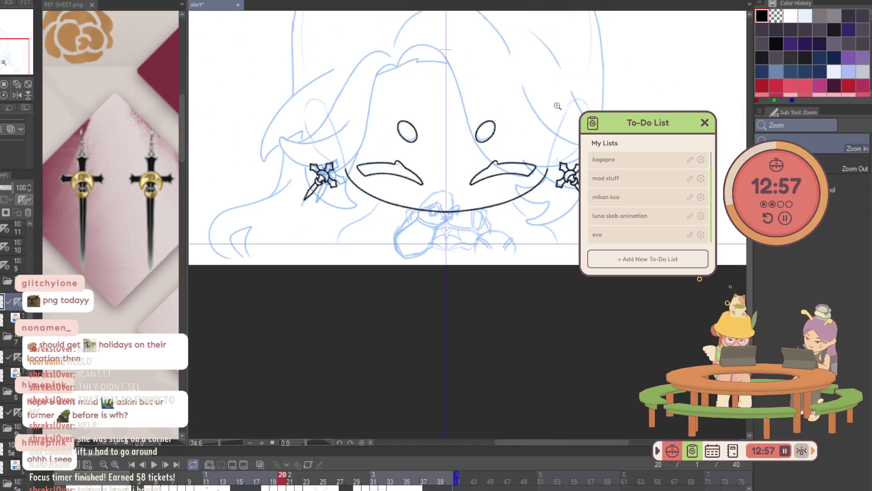
{"action": "left_click", "coordinate": [556, 102]}
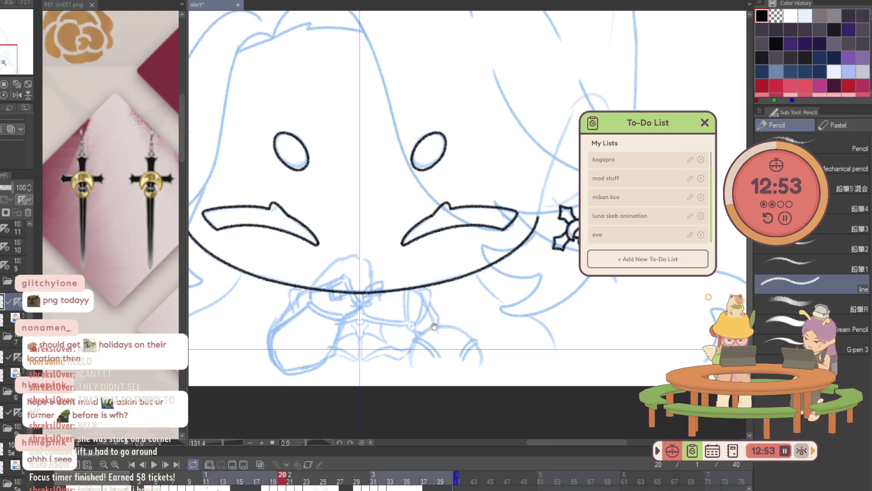
{"action": "left_click_drag", "start_coordinate": [487, 306], "coordinate": [590, 301]}
{"action": "key", "text": "Right"}
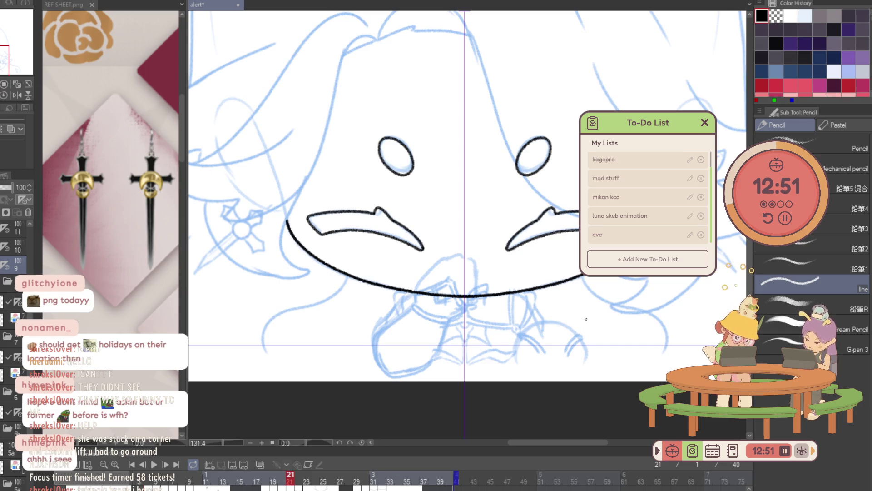